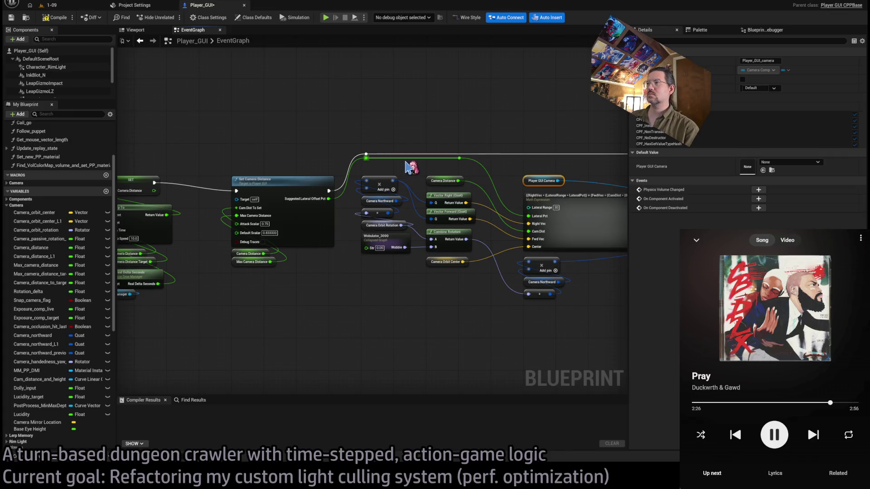
Pan the Player_GUI EventGraph to Set Camera Distance and open its function graph.
left_click_drag(556, 176, 388, 177)
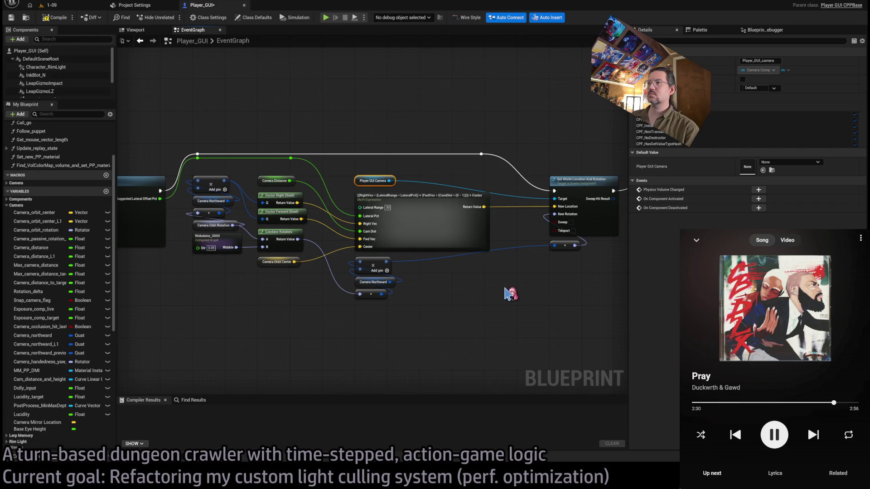
mouse_move(518, 301)
left_mouse_down()
mouse_move(541, 301)
mouse_move(349, 307)
mouse_move(426, 310)
left_mouse_up()
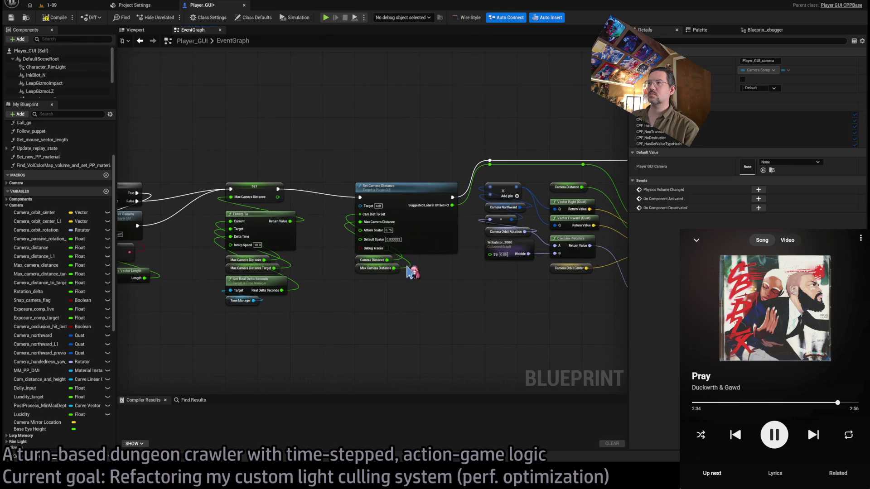
double_click(427, 218)
Open the Sphere Traces node's C++ source in PlayerGUI_CPPBase.cpp.
scroll(410, 200, "up", 5)
scroll(374, 230, "down", 5)
scroll(453, 245, "up", 5)
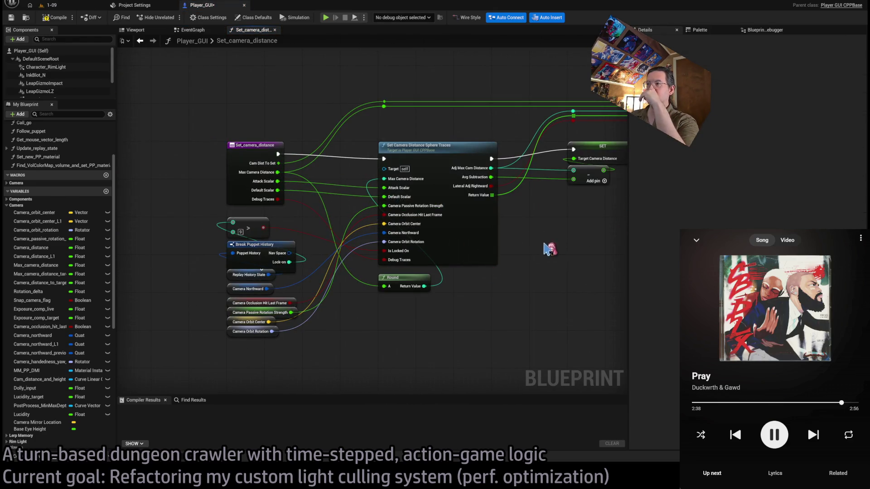
left_click_drag(525, 261, 404, 261)
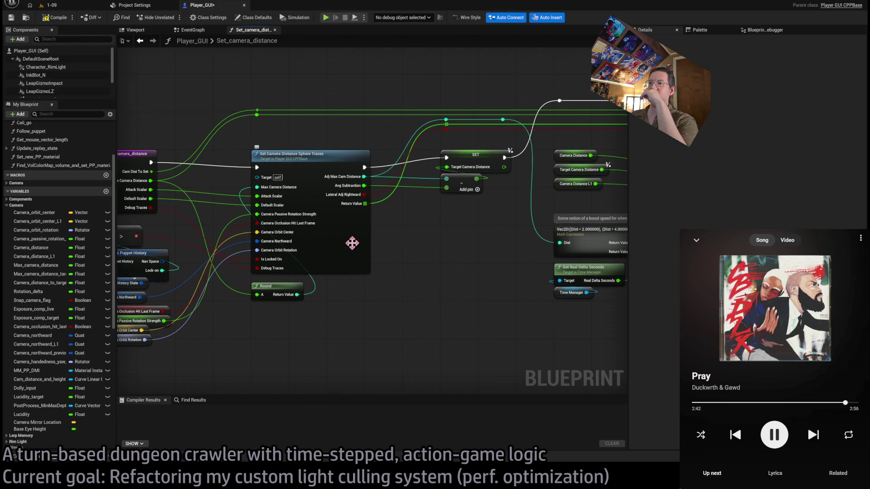
left_click_drag(360, 243, 453, 223)
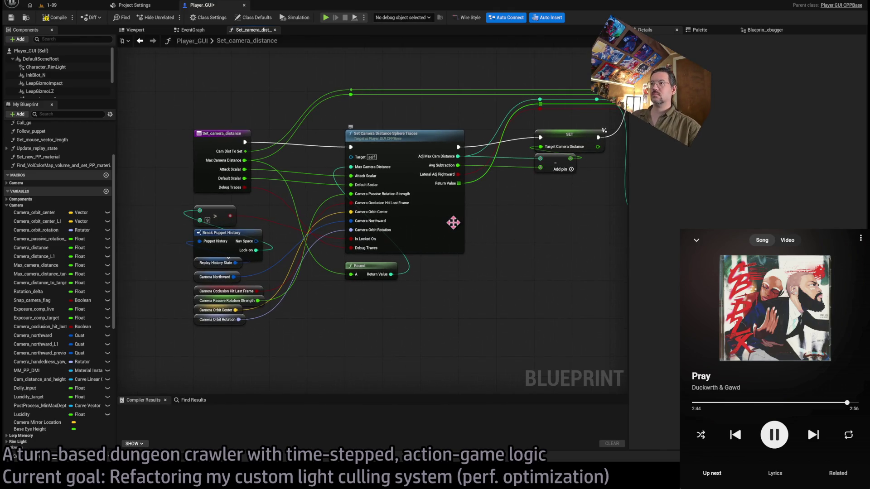
double_click(453, 223)
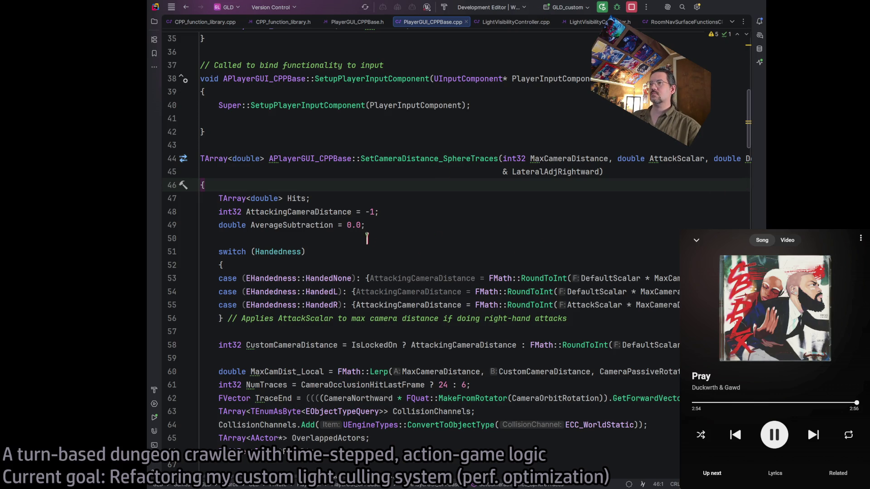
scroll(407, 218, "down", 3)
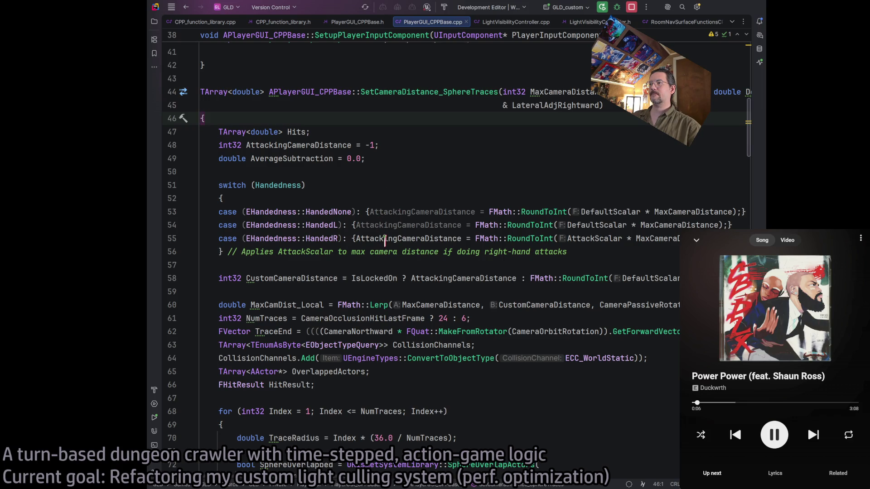
scroll(383, 222, "up", 2)
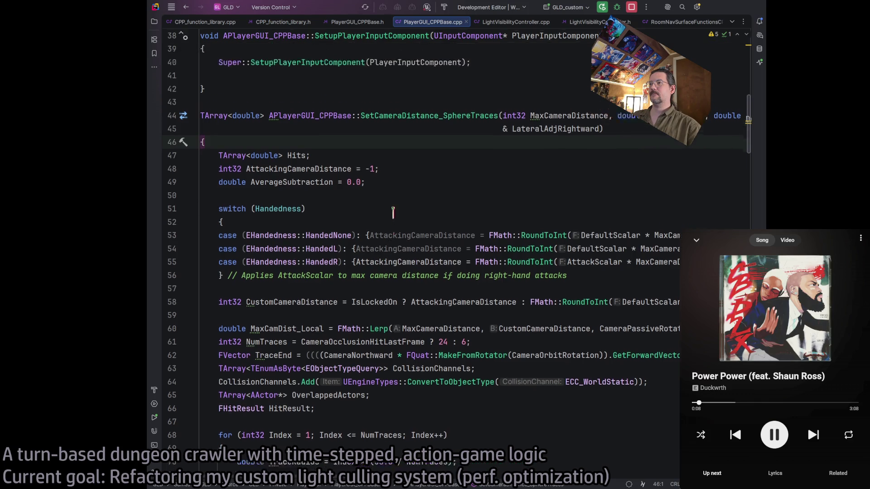
scroll(390, 231, "down", 2)
left_click(394, 212)
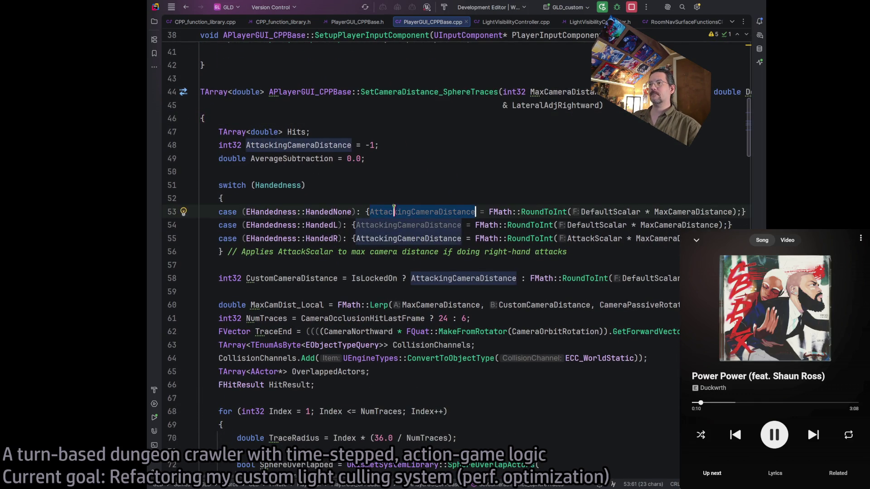
double_click(376, 238)
scroll(421, 220, "up", 1)
scroll(421, 219, "up", 2)
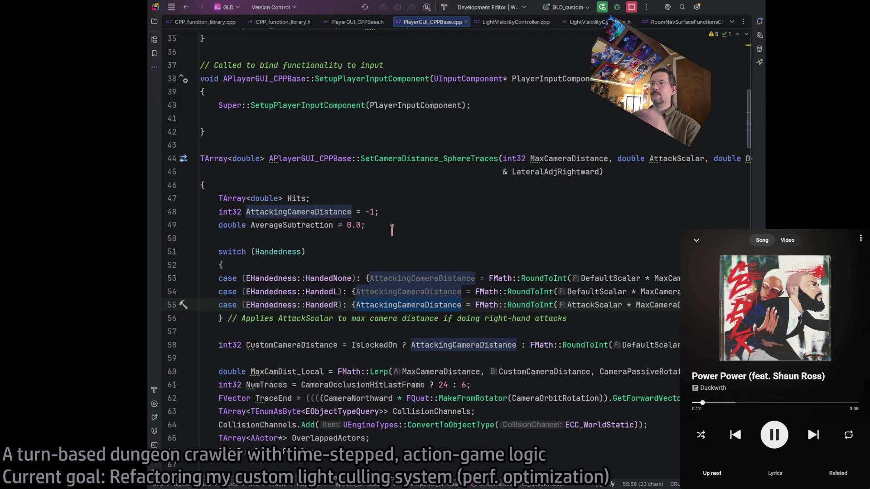
scroll(392, 229, "down", 3)
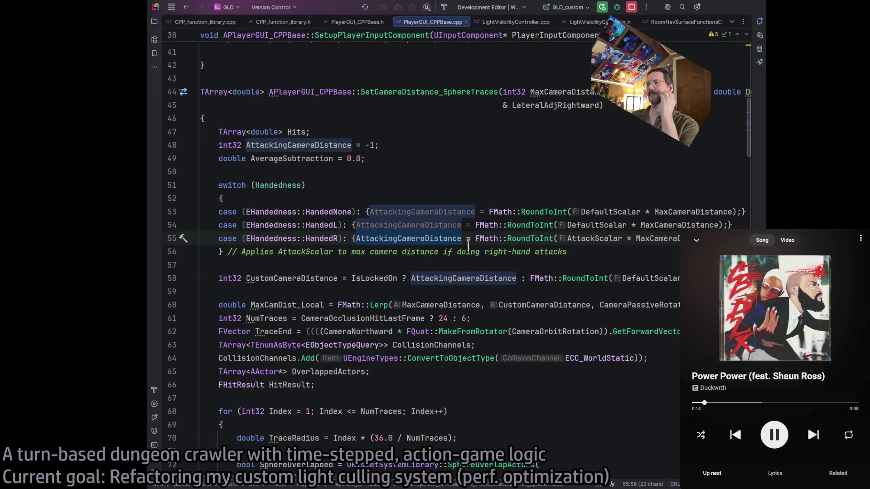
left_click(502, 305)
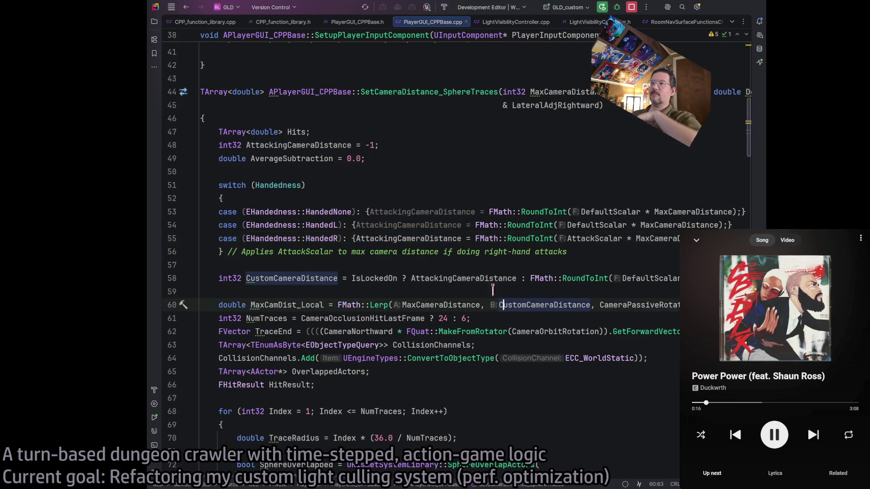
scroll(398, 232, "down", 2)
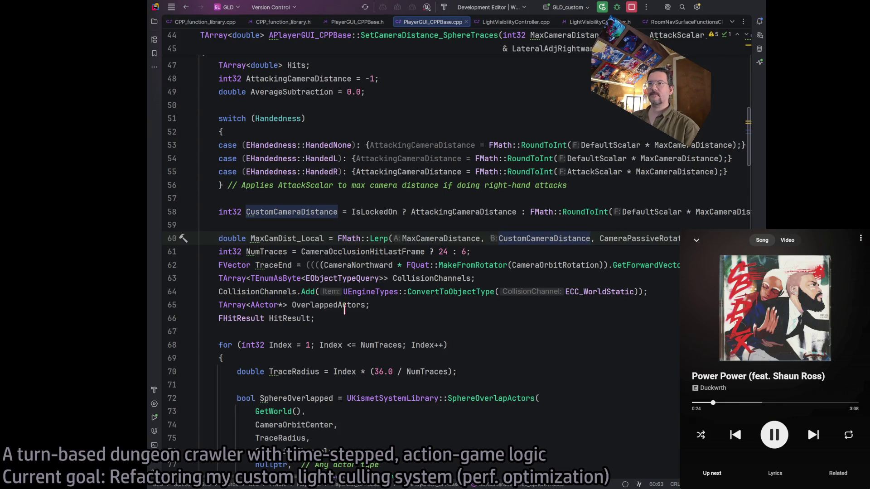
scroll(355, 315, "down", 12)
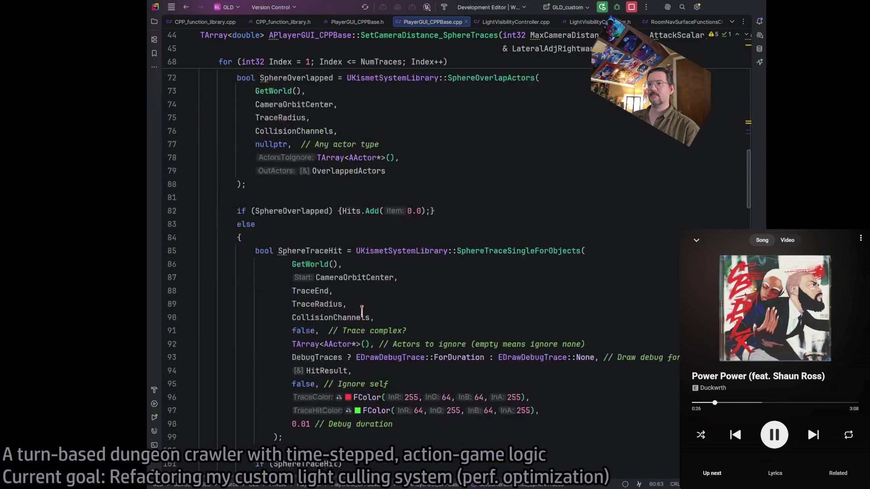
scroll(362, 311, "down", 3)
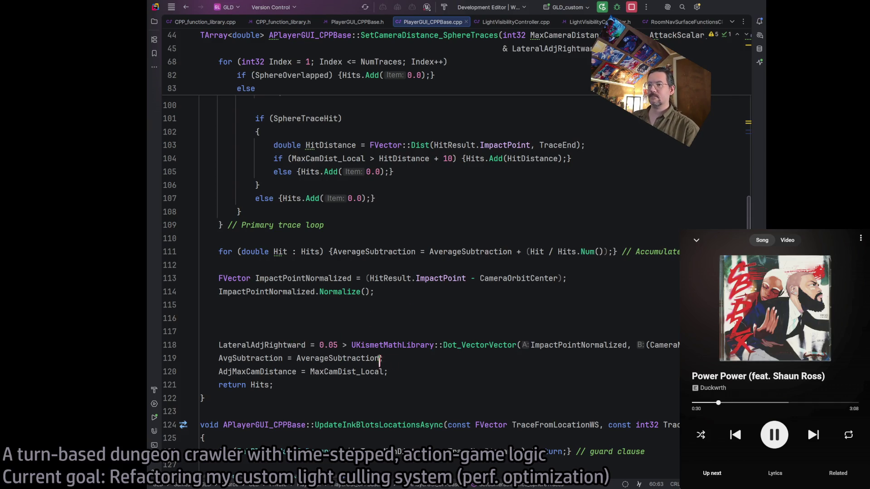
left_click(413, 371)
scroll(407, 345, "up", 15)
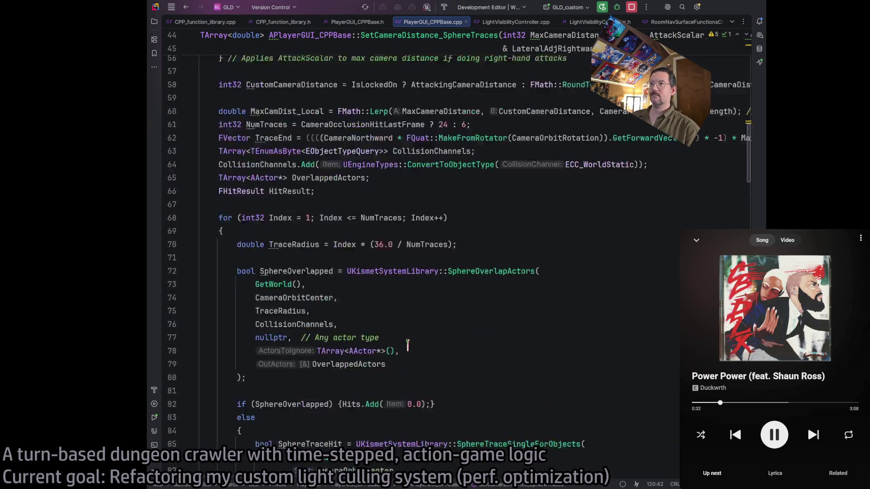
scroll(407, 345, "up", 5)
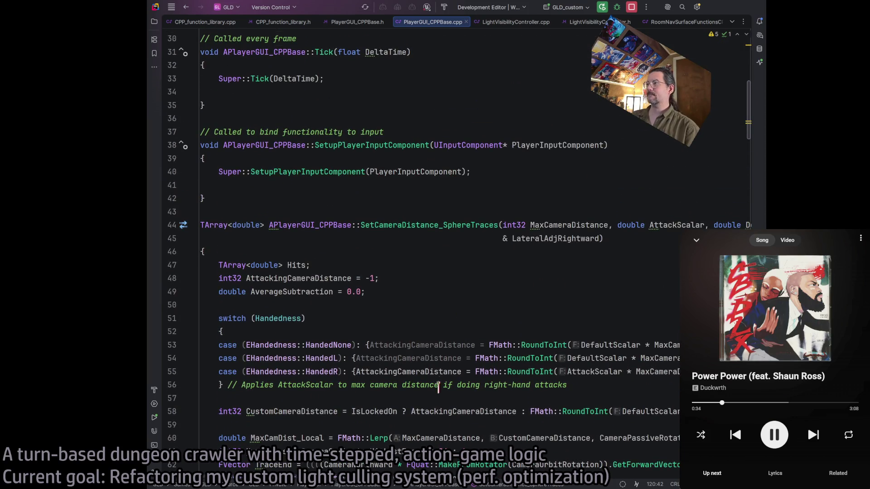
Scroll through the function's long parameter list and down to the end of its body.
scroll(442, 467, "right", 10)
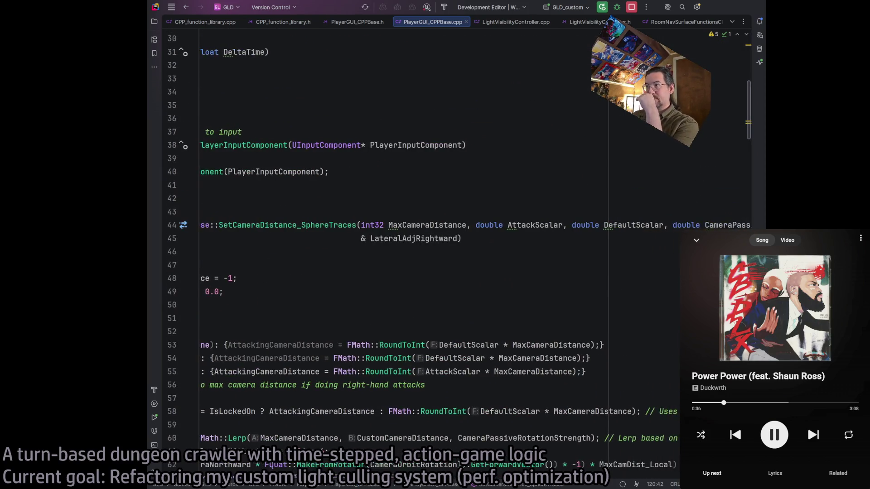
scroll(442, 467, "right", 4)
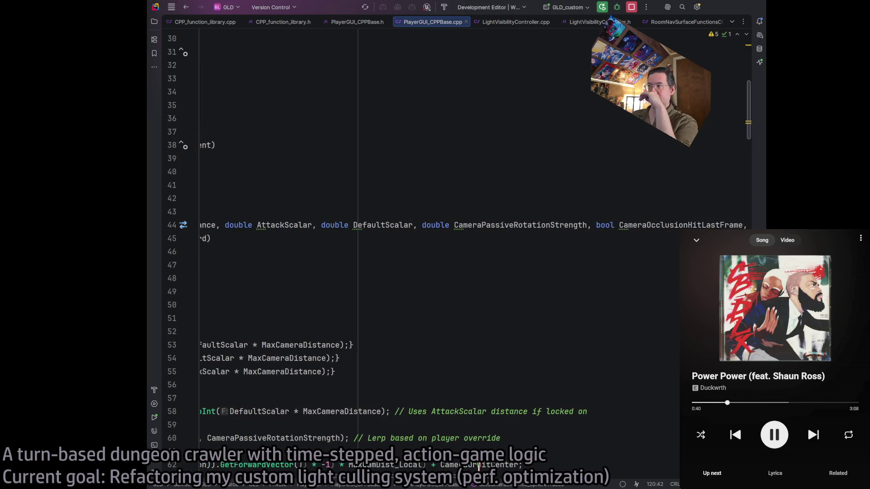
scroll(479, 466, "right", 13)
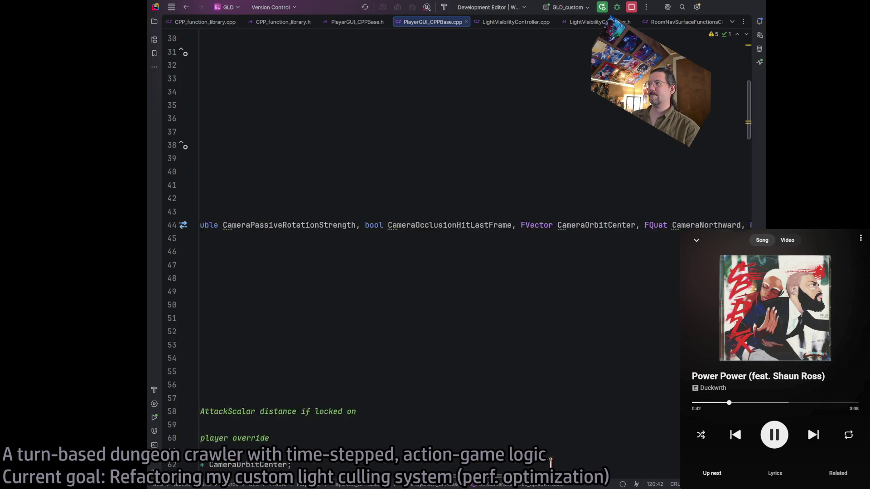
scroll(598, 465, "right", 10)
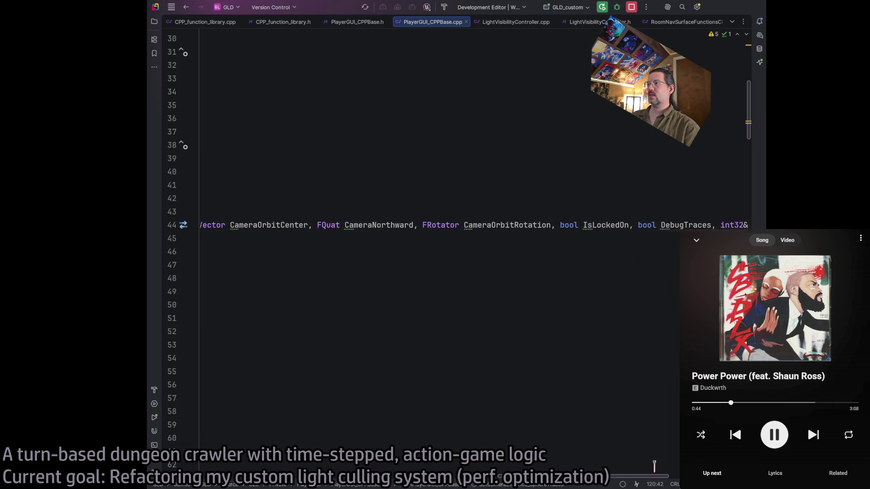
scroll(597, 464, "right", 6)
scroll(598, 464, "left", 3)
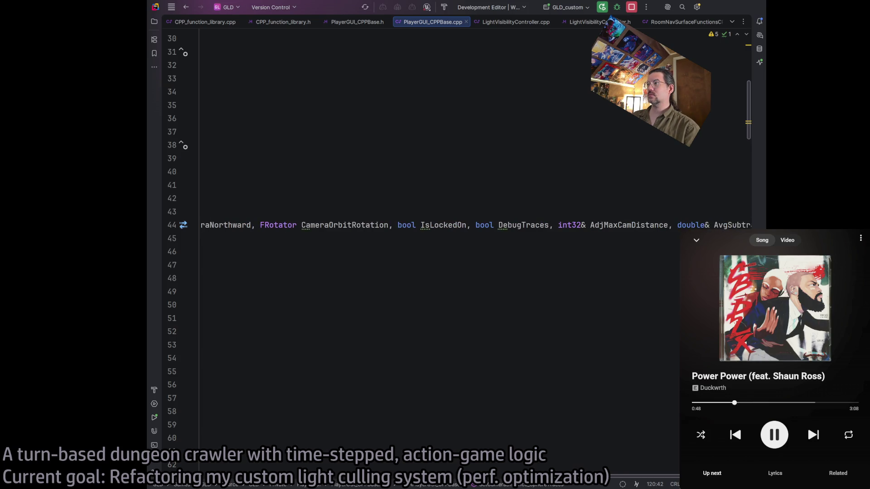
scroll(475, 226, "right", 3)
scroll(475, 225, "left", 20)
scroll(400, 375, "down", 13)
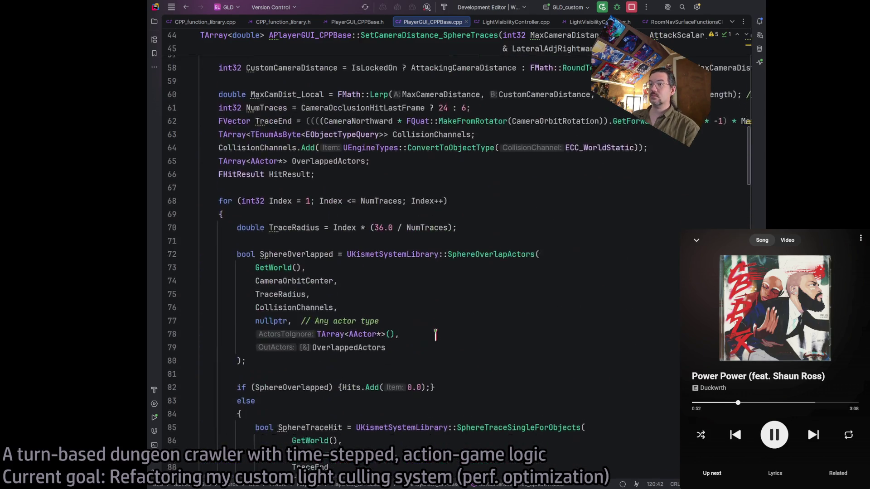
scroll(456, 335, "down", 5)
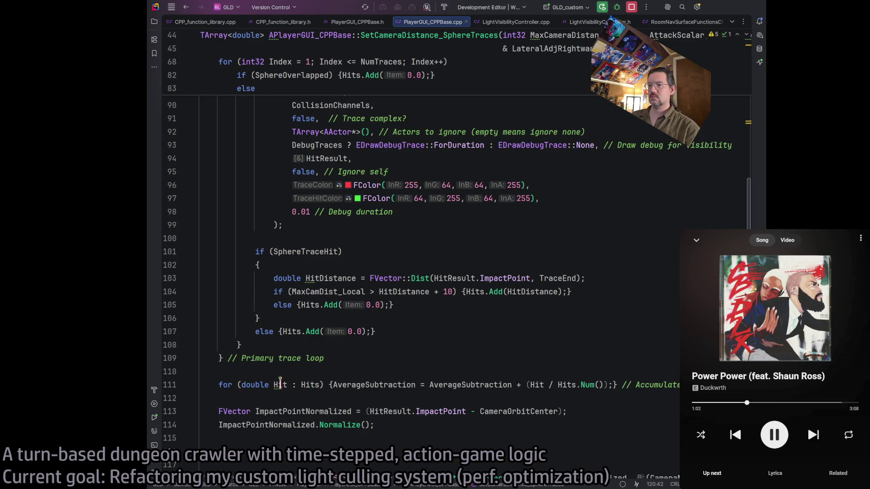
scroll(345, 408, "down", 5)
Place the caret on line 115, move the .cpp tab before the .h tab, and minimize Rider.
left_click(368, 320)
left_click_drag(368, 320, 195, 278)
left_click(382, 244)
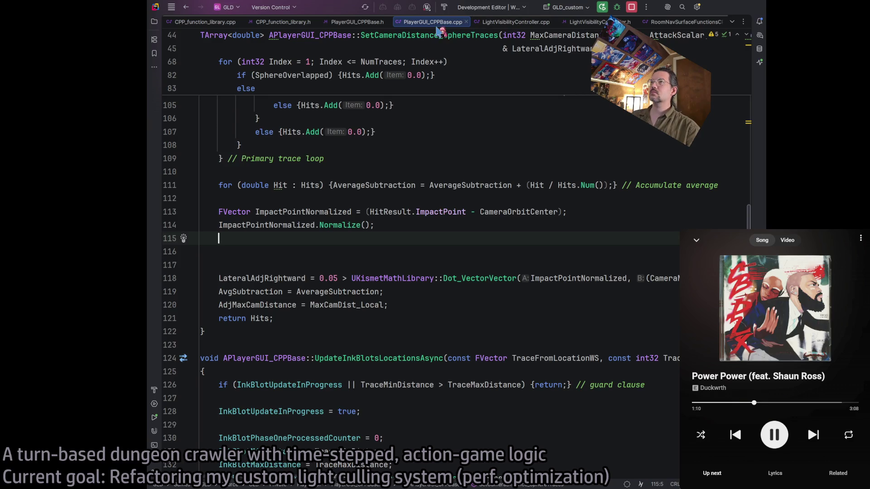
left_click_drag(440, 28, 376, 28)
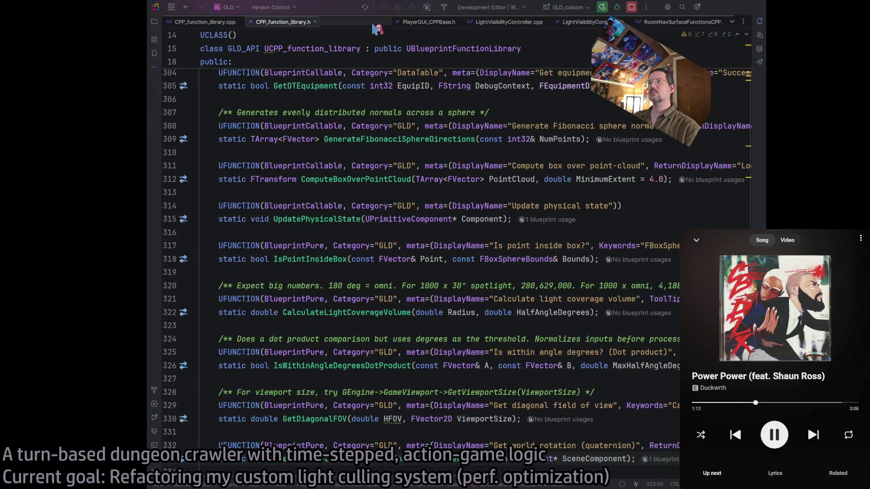
left_click(723, 6)
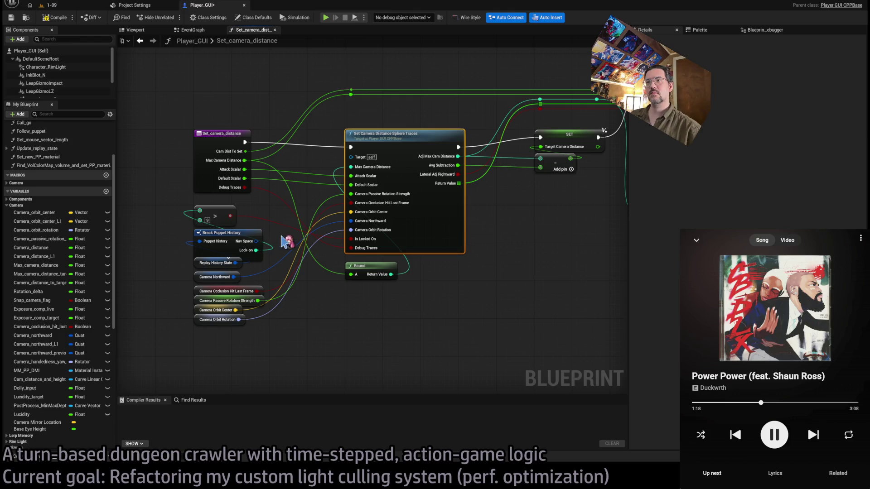
Deselect Sphere Traces and pan across the Double FInterp, MIN and SET nodes.
left_click(272, 235)
mouse_move(418, 312)
left_mouse_down()
mouse_move(340, 316)
mouse_move(411, 295)
mouse_move(299, 272)
left_mouse_up()
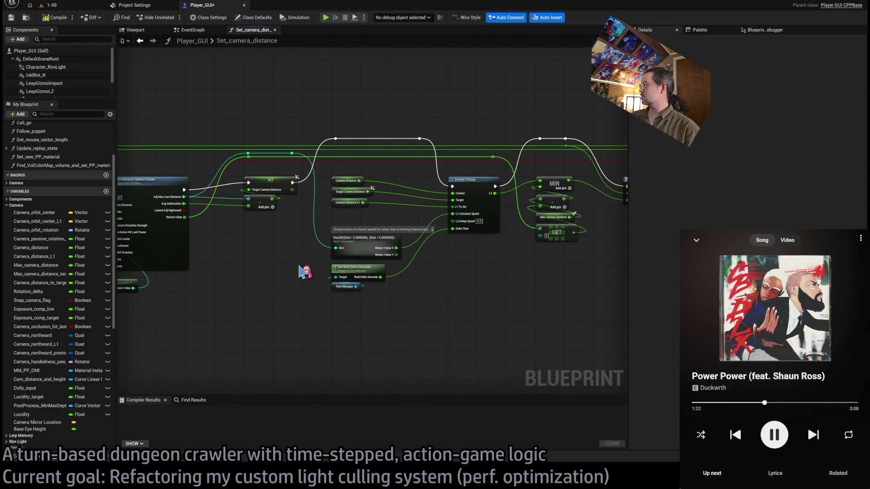
mouse_move(512, 274)
left_mouse_down()
mouse_move(162, 292)
mouse_move(210, 296)
mouse_move(183, 299)
left_mouse_up()
mouse_move(245, 293)
left_mouse_down()
mouse_move(553, 302)
mouse_move(543, 270)
left_mouse_up()
left_click_drag(360, 241, 356, 245)
Pan past the subtract node to the Set_camera_distance entry node, then switch back to Rider.
left_click_drag(405, 262, 421, 271)
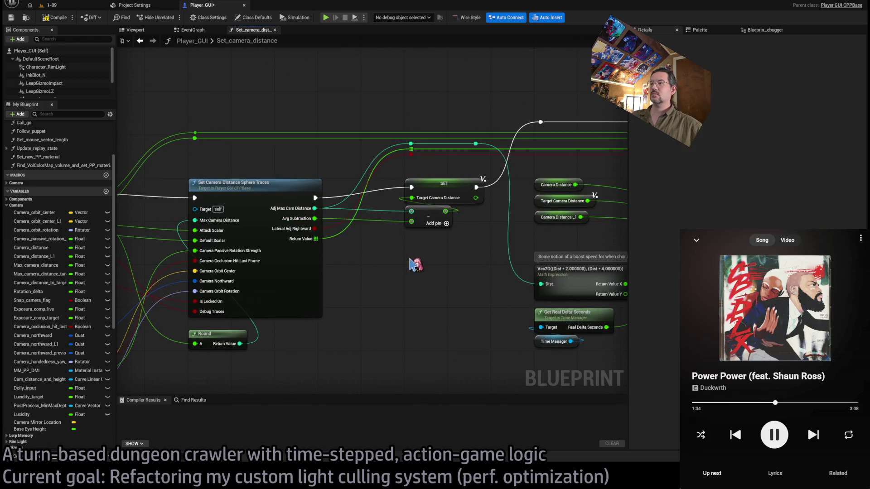
left_click_drag(447, 225, 423, 249)
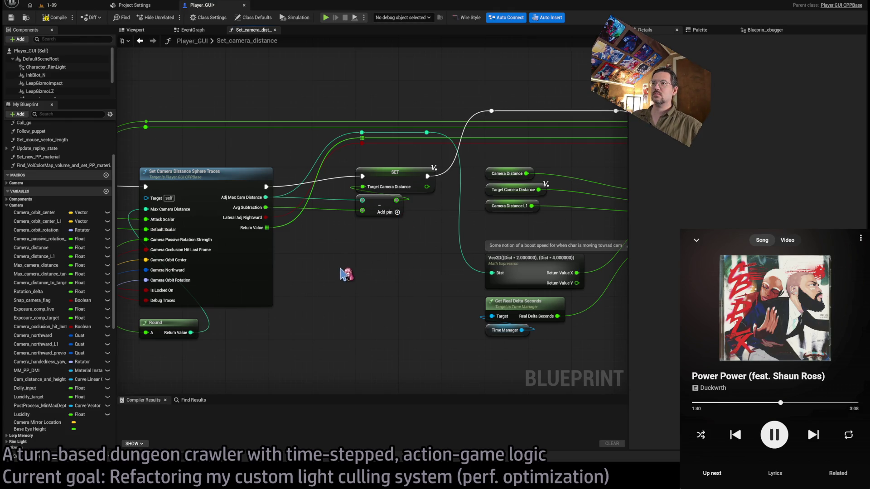
left_click_drag(349, 278, 374, 269)
left_click_drag(340, 359, 507, 364)
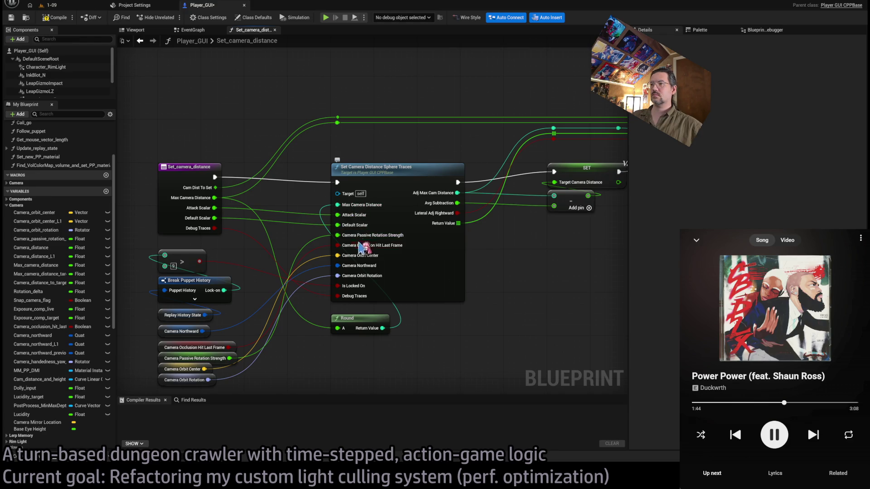
key("alt+Tab")
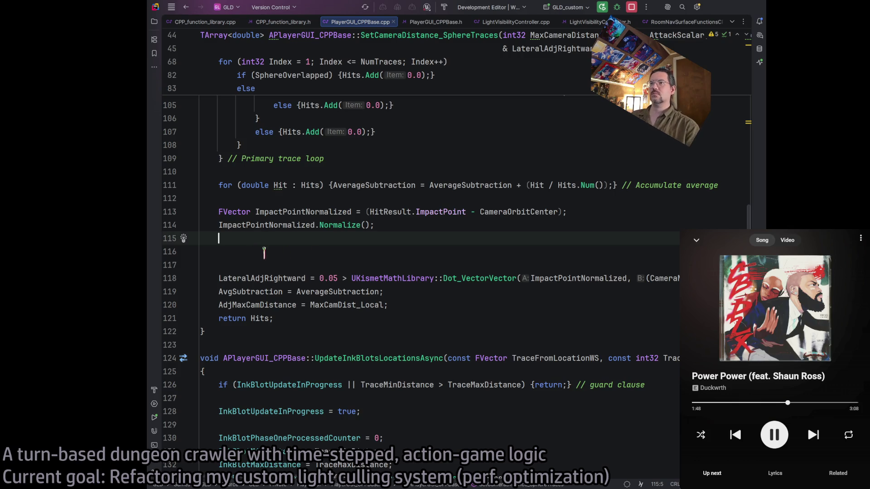
Delete the two blank lines below line 115 after the Normalize call.
key("Delete")
key("Delete")
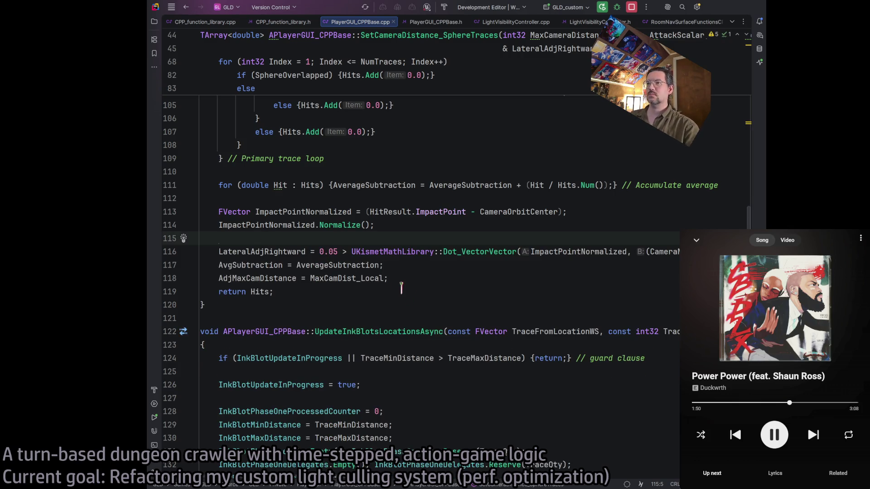
scroll(403, 288, "up", 9)
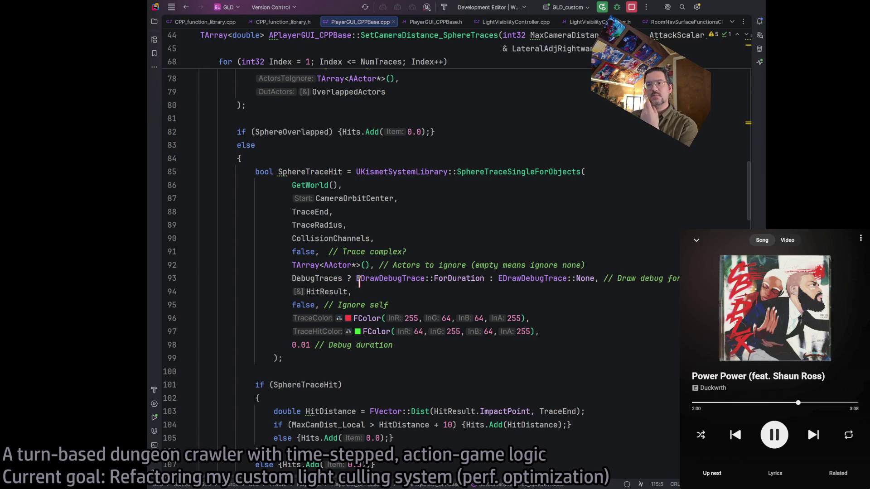
scroll(403, 318, "down", 2)
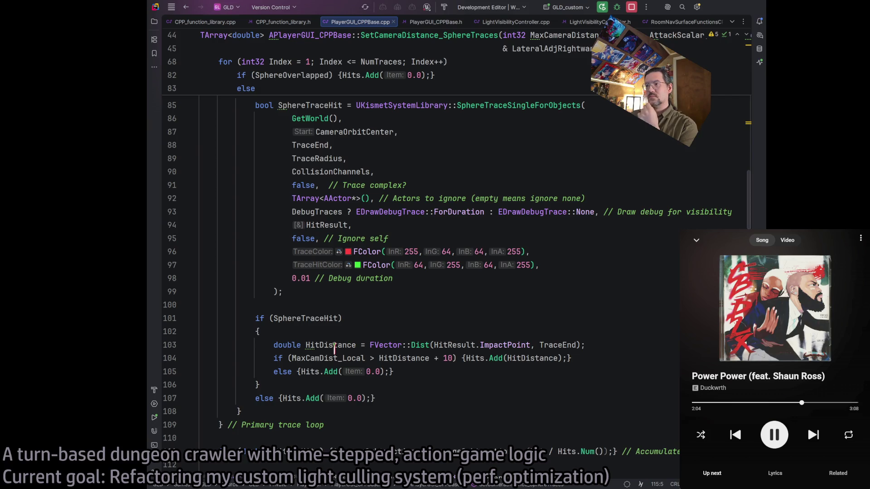
scroll(411, 314, "down", 2)
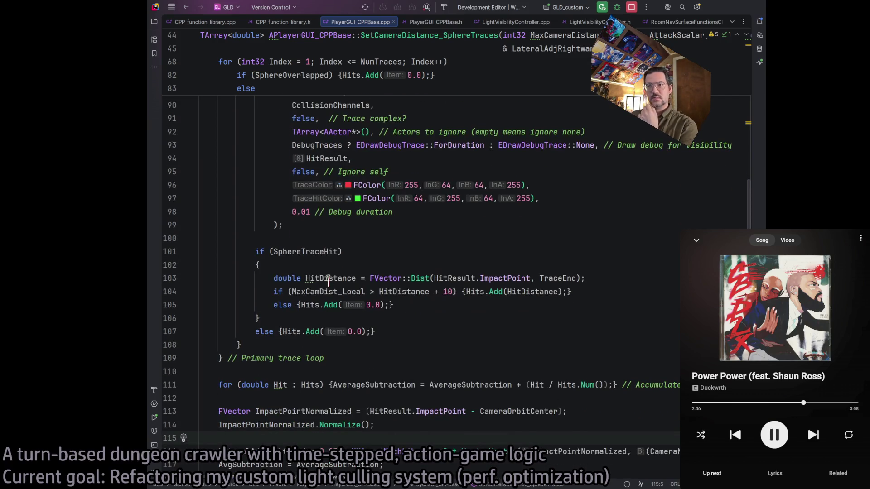
Declare HitDistance on line 103 as const double.
left_click(308, 279)
left_click(298, 267)
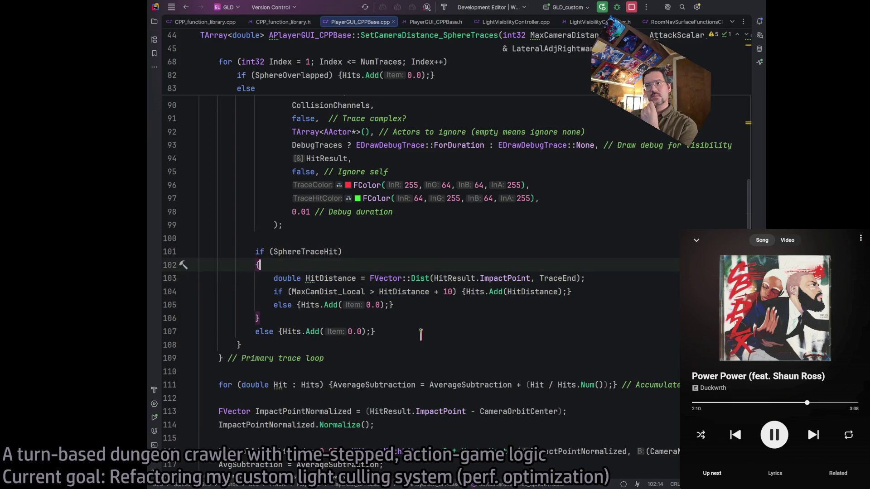
left_click(274, 279)
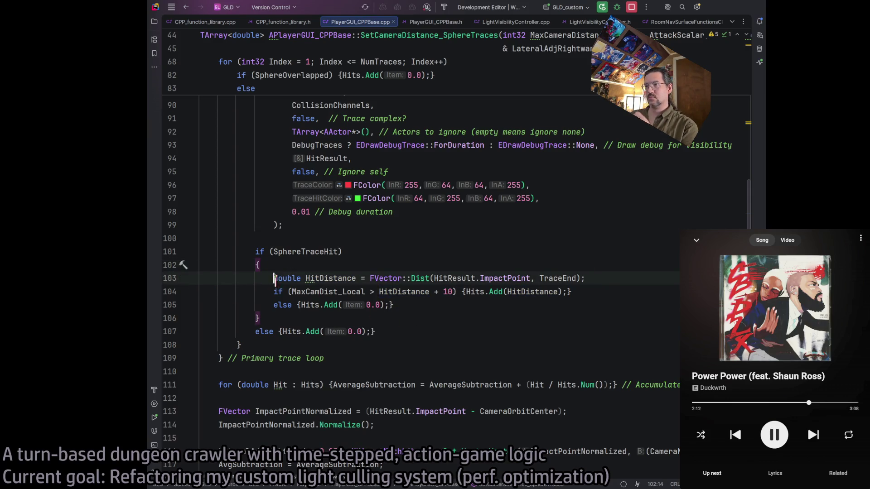
double_click(325, 278)
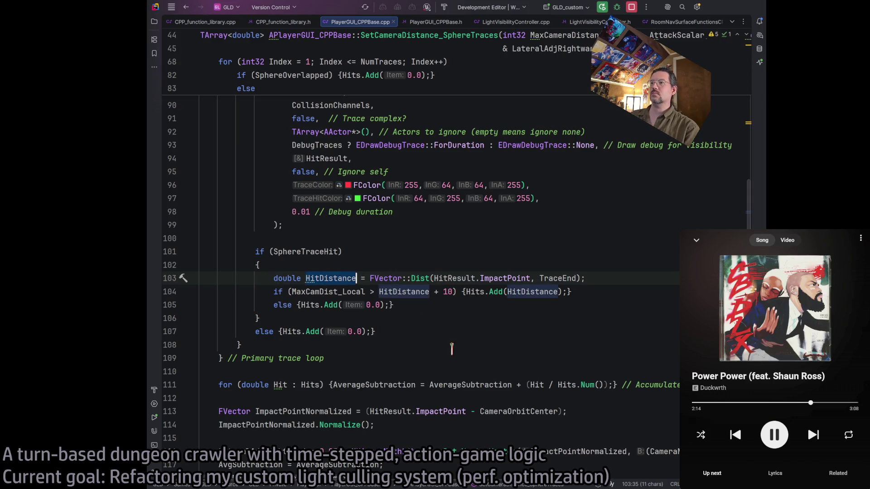
left_click(274, 278)
type("const")
left_click(460, 302)
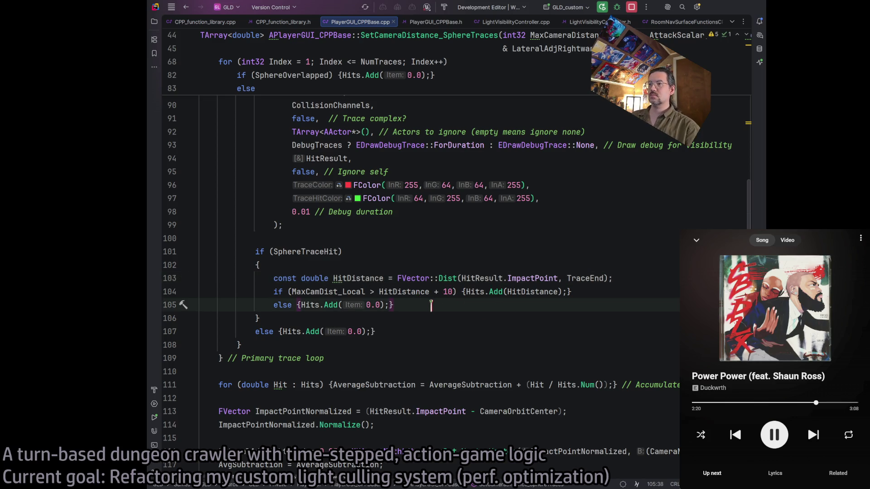
scroll(410, 303, "up", 5)
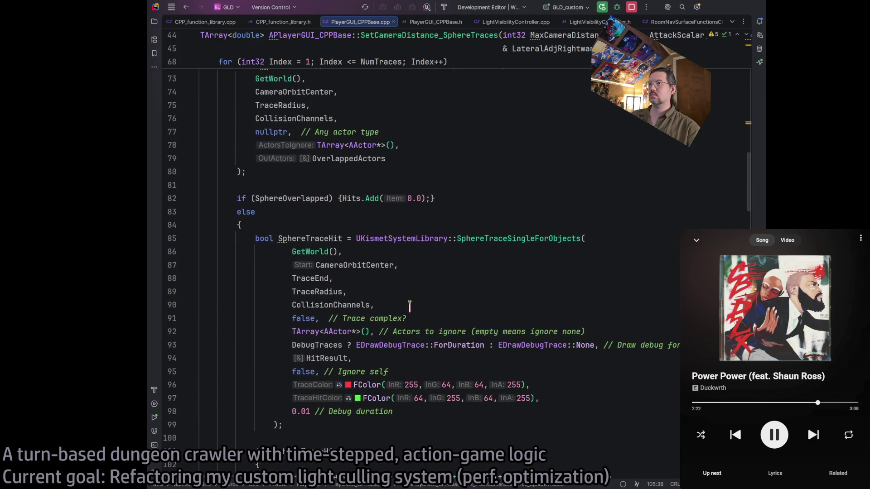
Change the TraceRadius formula on line 70 to (Index + 2) * (36.0 / NumTraces).
double_click(319, 292)
scroll(308, 299, "up", 5)
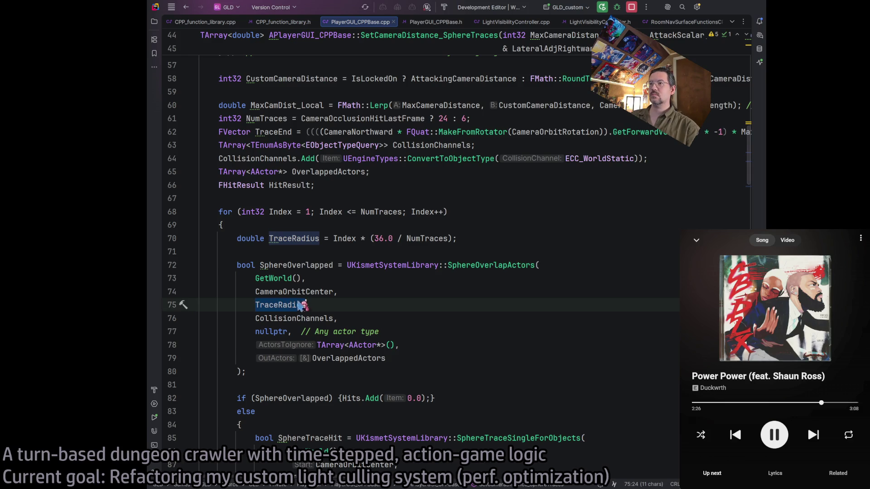
double_click(297, 238)
scroll(404, 284, "up", 2)
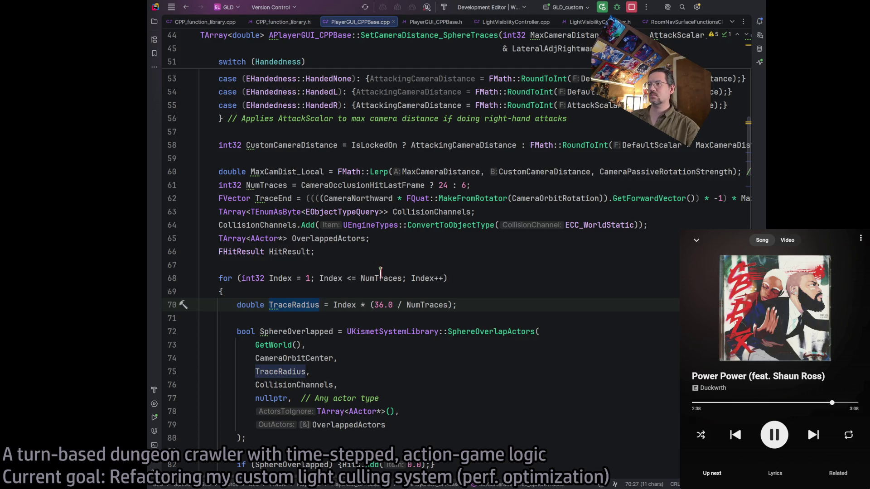
left_click(358, 305)
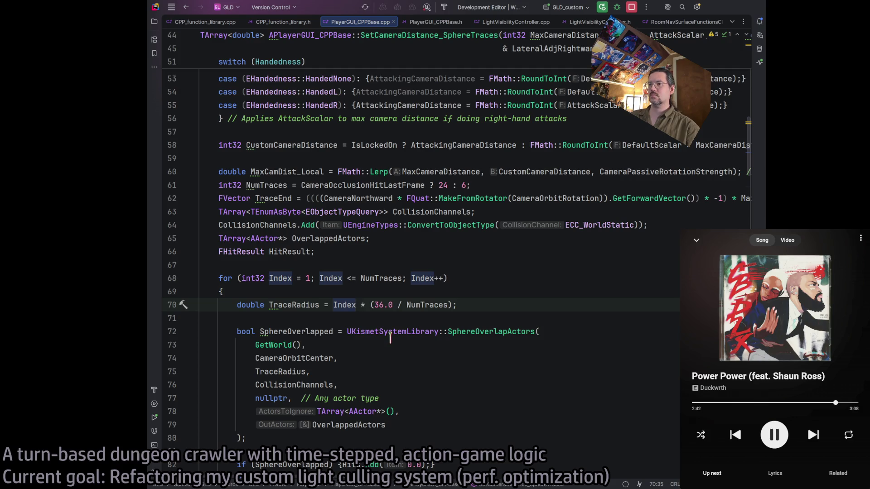
key("Left")
key("Left")
type("(")
key("Right")
key("Right")
key("Right")
type(")")
key("Left")
type("+ 2")
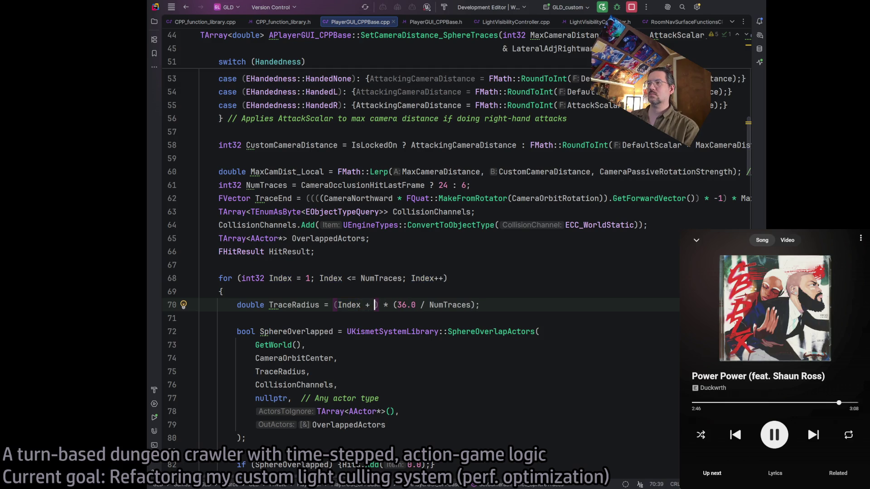
key("BackSpace")
type("2")
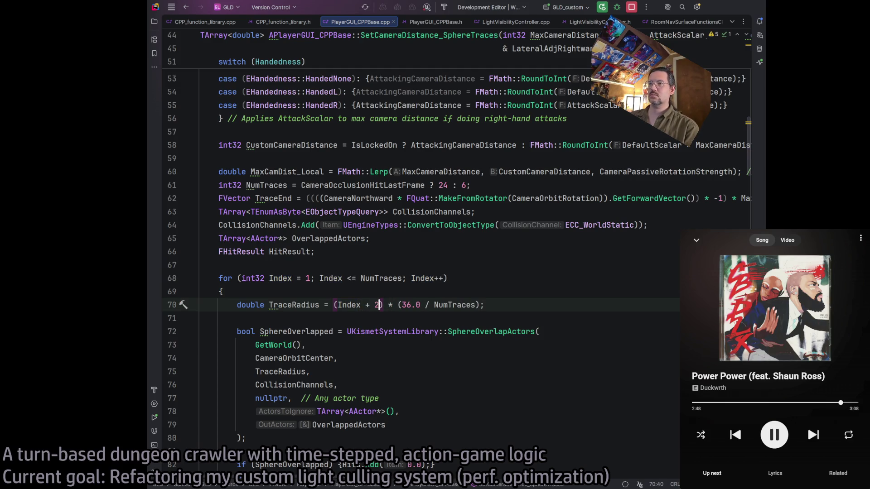
left_click(502, 308)
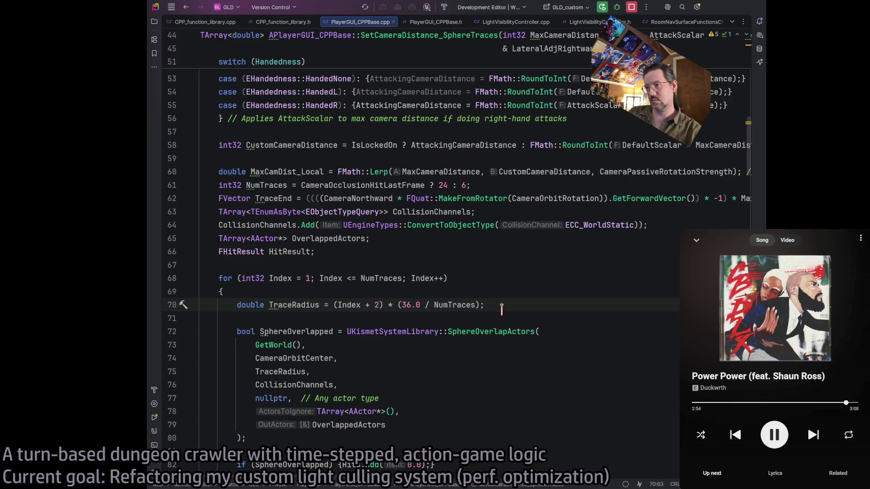
Select the whole TraceRadius expression and start replacing it with FMath::Lerp.
scroll(467, 308, "right", 3)
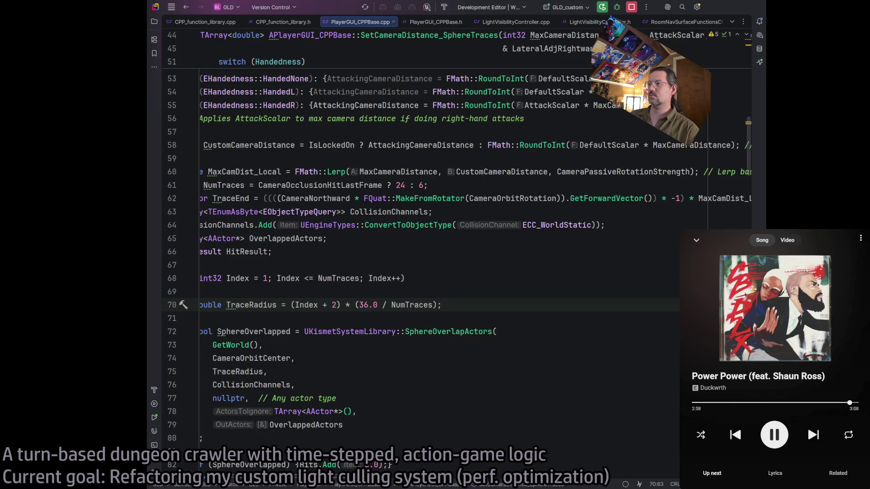
scroll(320, 441, "left", 3)
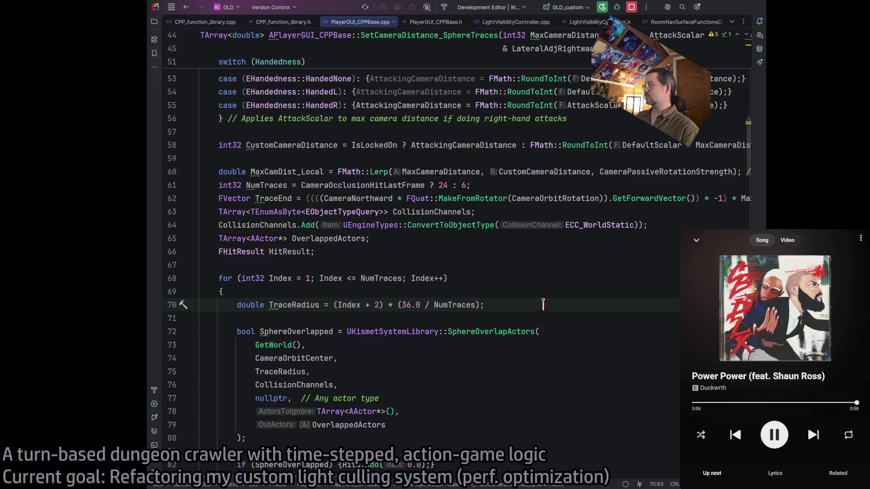
left_click(434, 305)
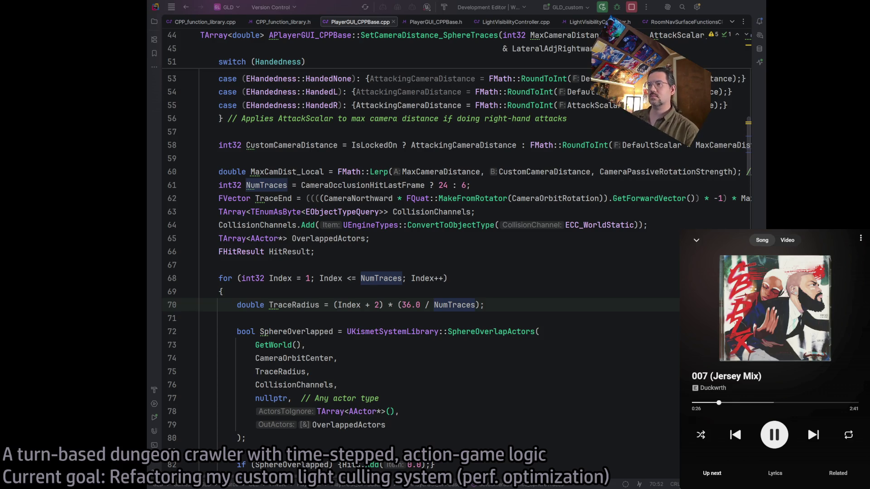
left_click(487, 295)
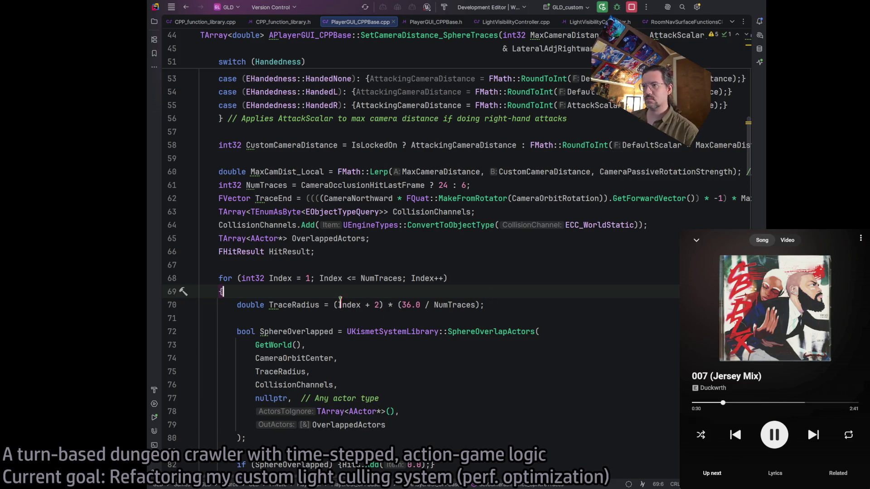
left_click_drag(335, 305, 480, 305)
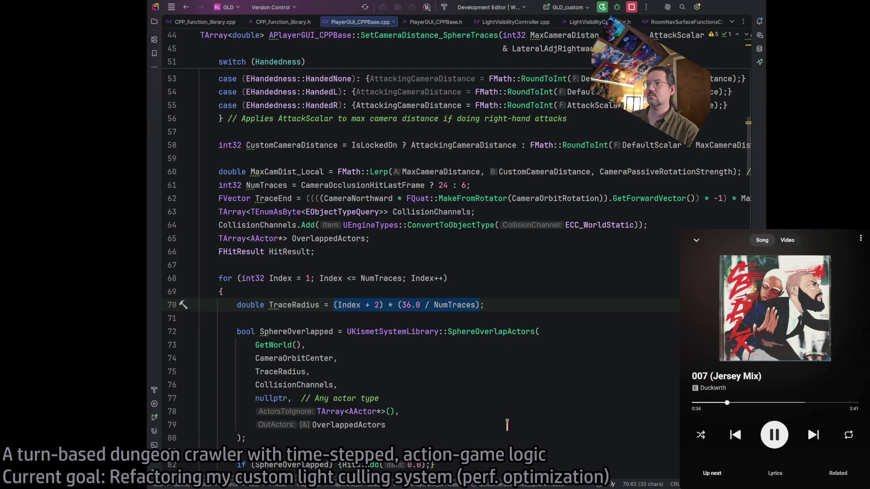
left_click(467, 305)
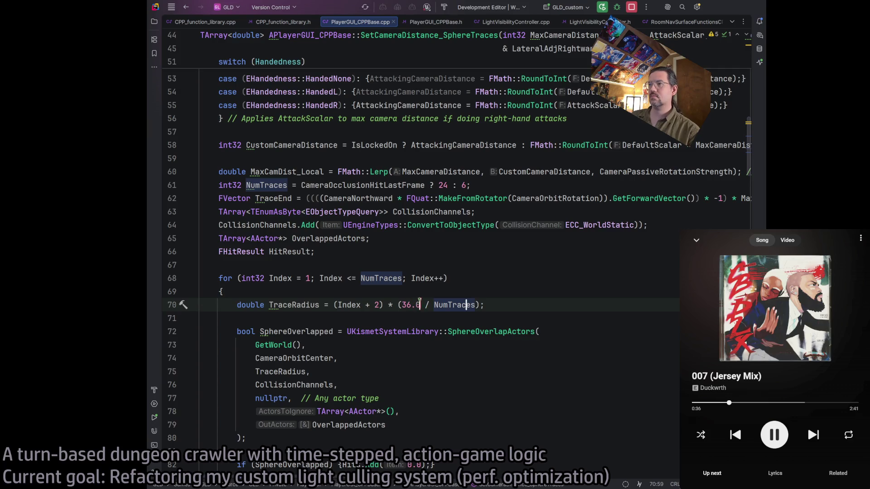
left_click_drag(403, 305, 416, 305)
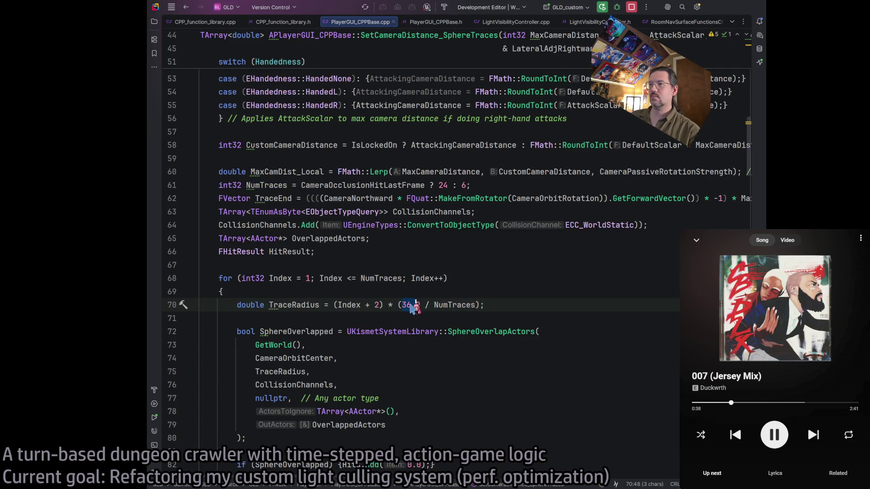
left_click(434, 305)
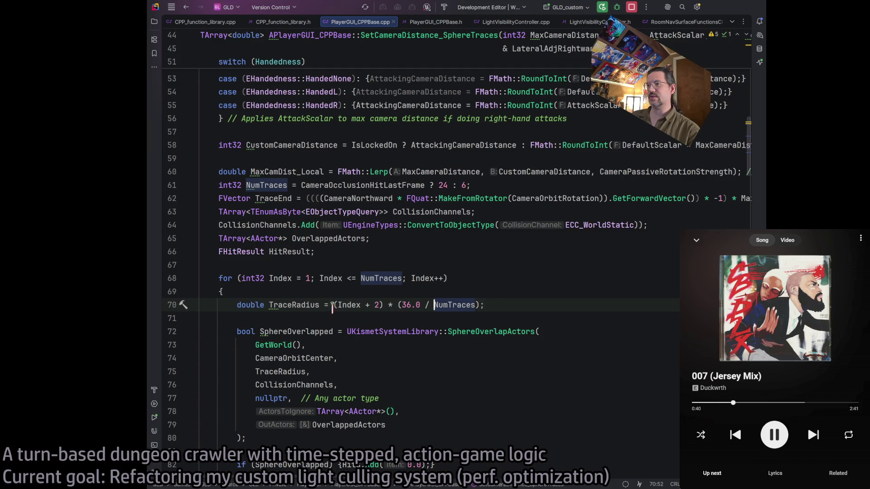
left_click_drag(333, 305, 480, 305)
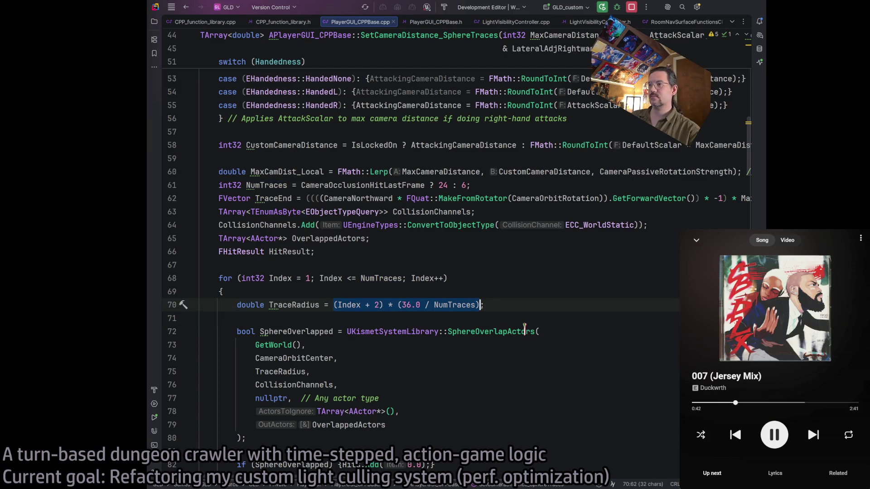
type("FMath::Lerp;")
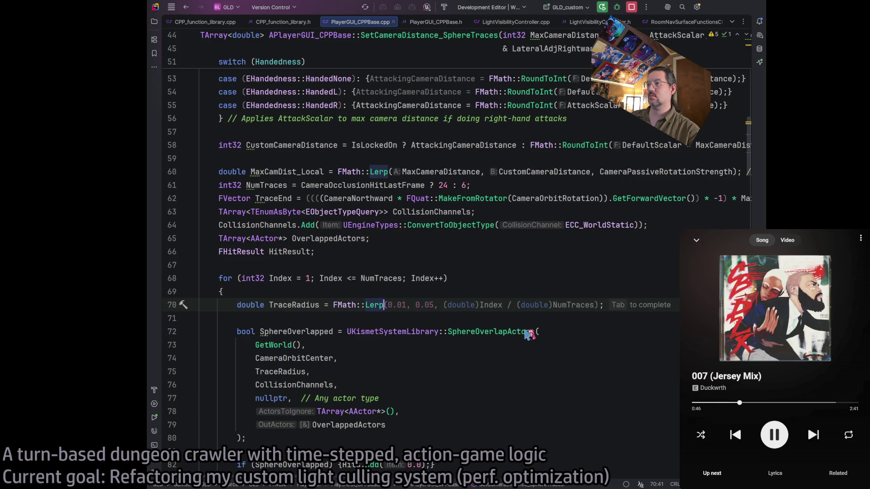
Make TraceRadius FMath::Lerp(5, 36, (double)Index / (double)NumTraces), replacing the 0.01 and 0.05 bounds.
key("Tab")
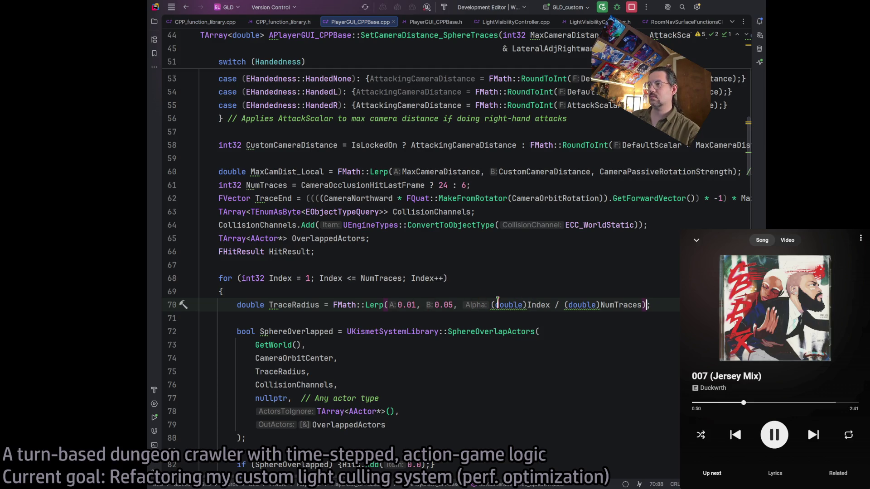
key("ctrl+Left")
key("ctrl+Left")
key("ctrl+Left")
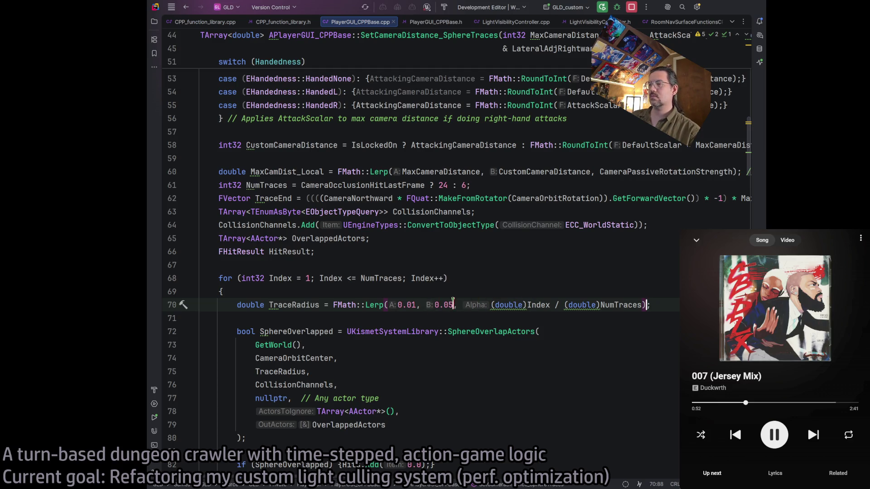
key("Delete")
key("Delete")
key("Delete")
type("36")
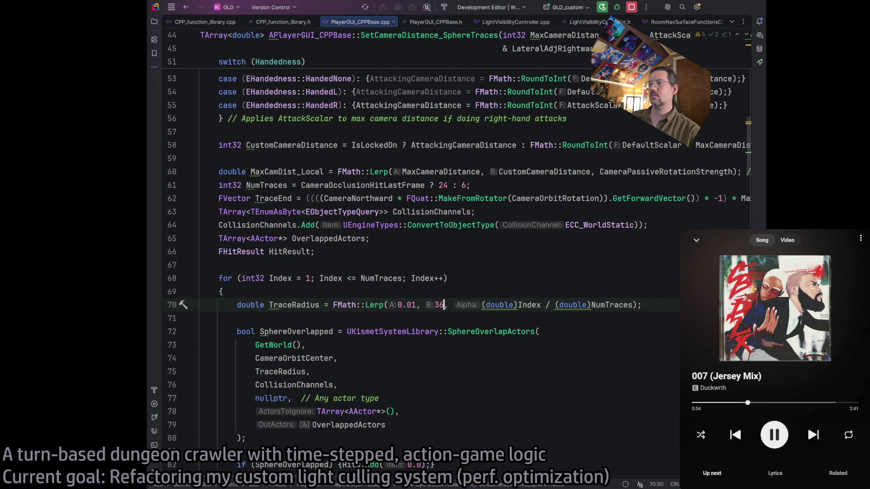
key("Left")
key("Left")
key("Left")
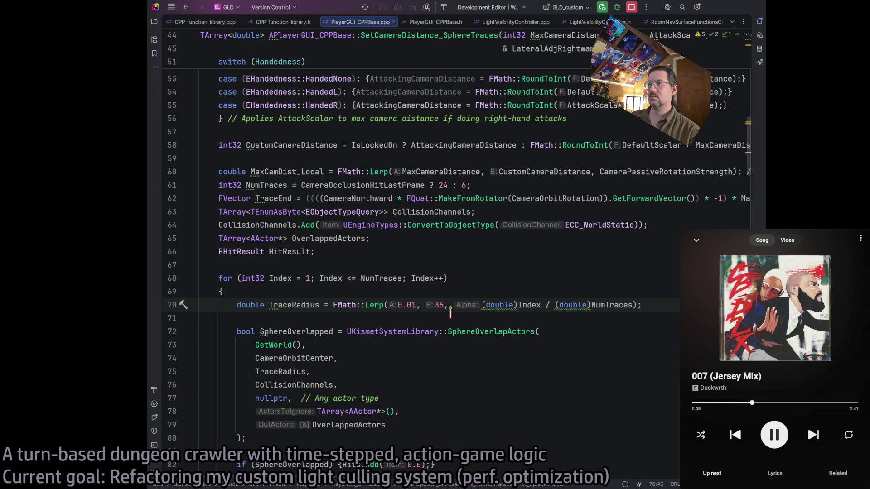
left_click(382, 269)
left_click(416, 305)
key("BackSpace")
key("BackSpace")
key("BackSpace")
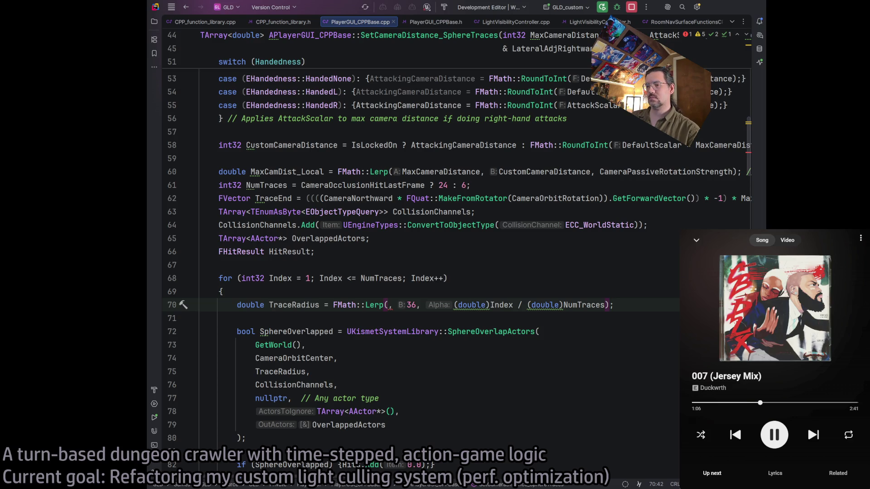
type("5")
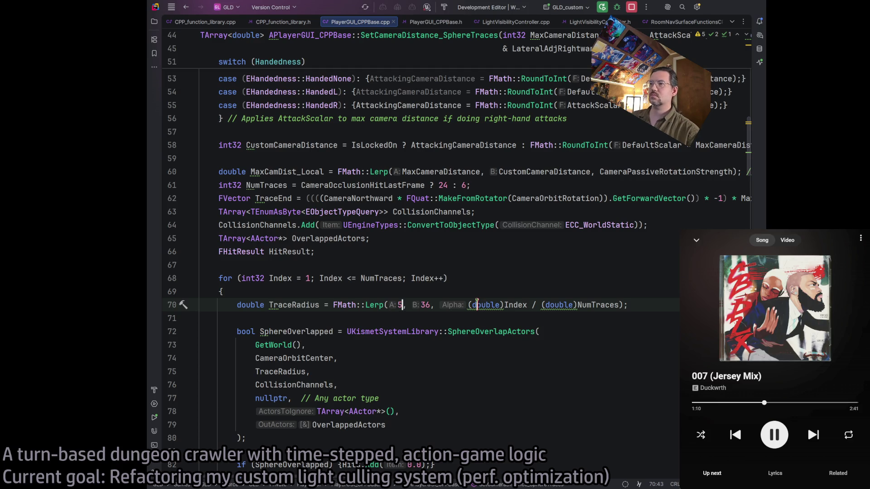
double_click(281, 279)
Try Index = 0 with < in the line 68 loop header, then revert to 1 and <=.
left_click(305, 278)
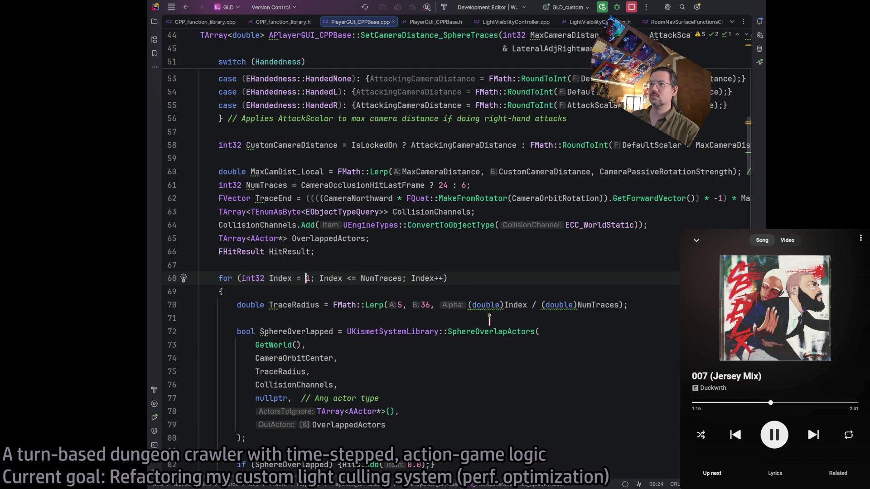
key("Delete")
type("0")
key("Right")
key("Right")
key("Right")
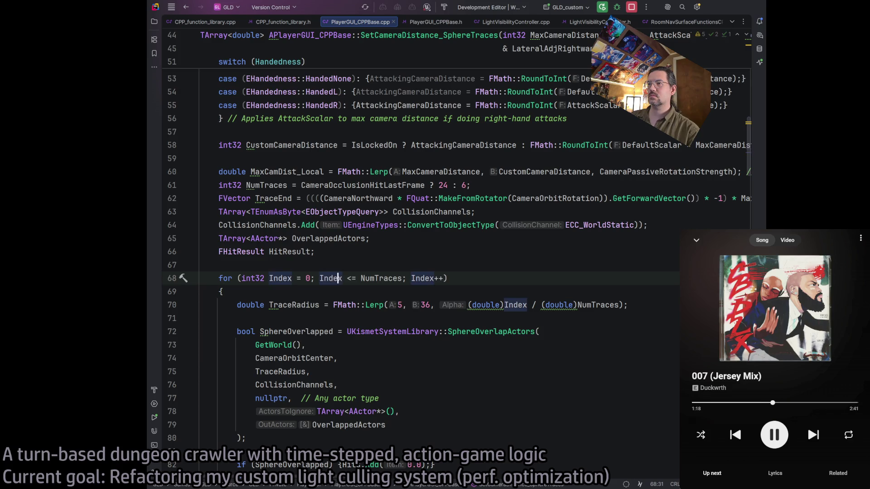
key("BackSpace")
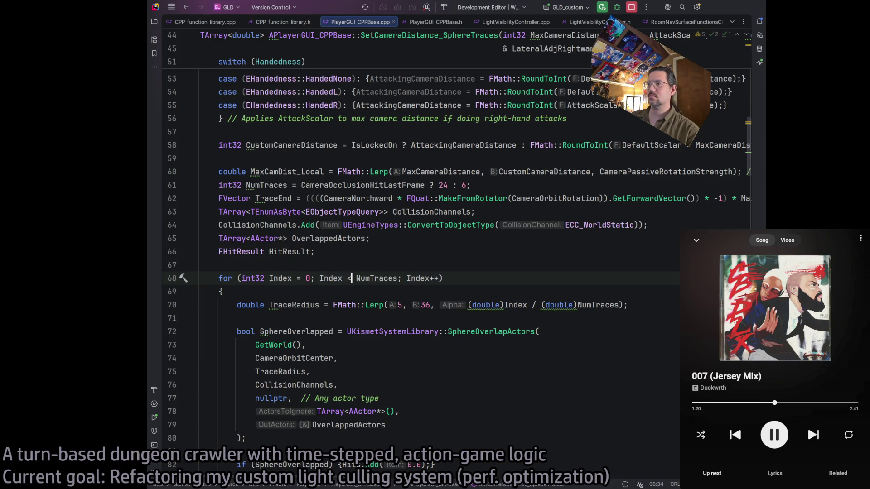
left_click(486, 305)
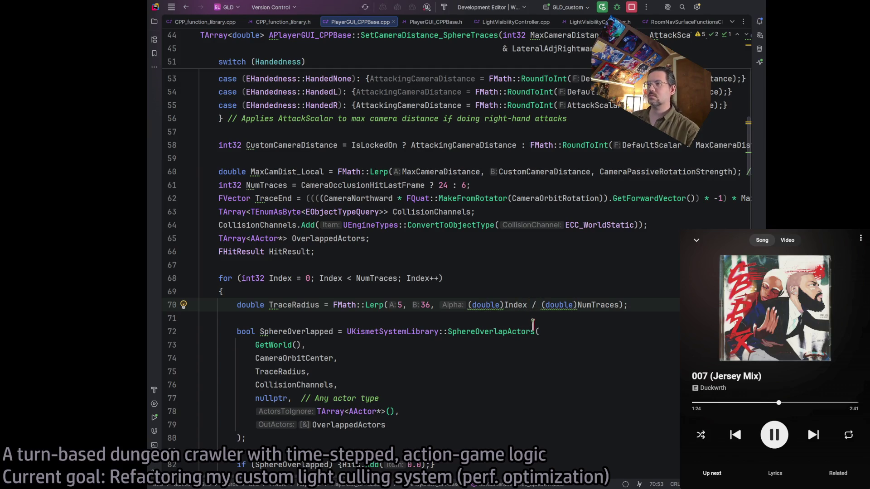
left_click(354, 279)
type("=")
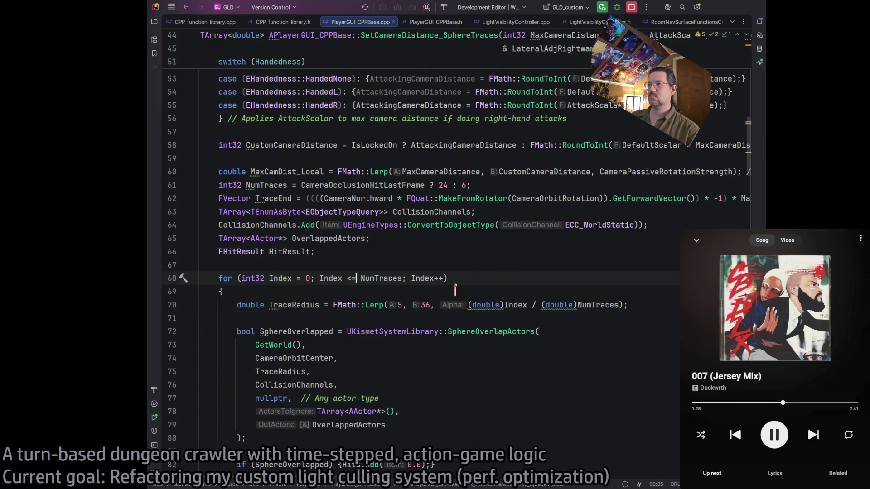
key("Left")
key("Left")
key("Left")
key("BackSpace")
type("1")
left_click(496, 282)
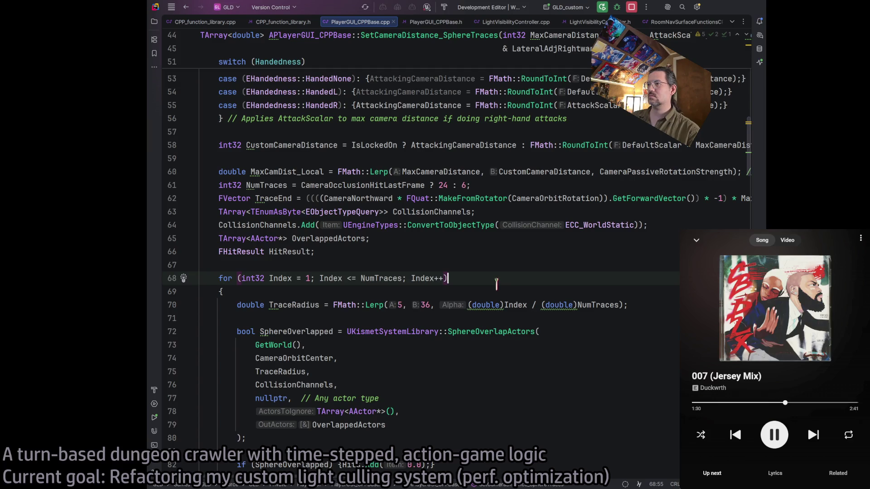
left_click(306, 280)
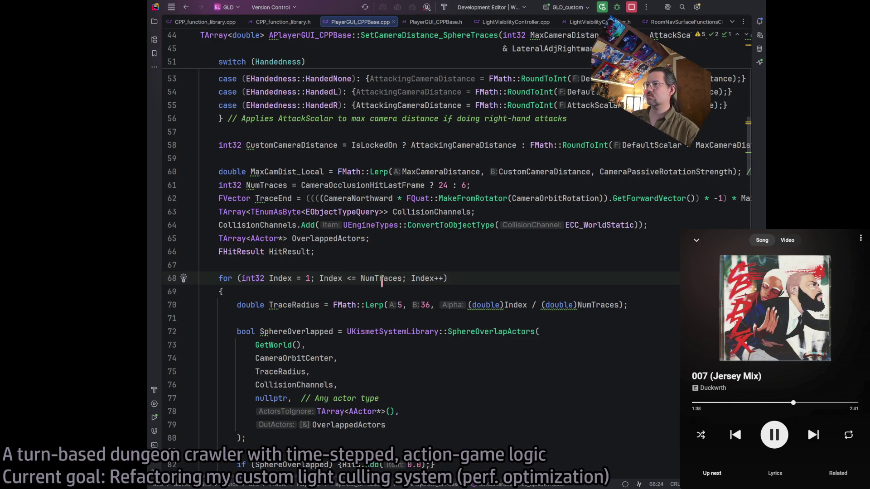
Make the loop run from Index = 0 while Index < NumTraces - 1.
left_click(354, 280)
key("Delete")
left_click(370, 279)
key("Right")
key("Right")
key("Right")
type("- 1")
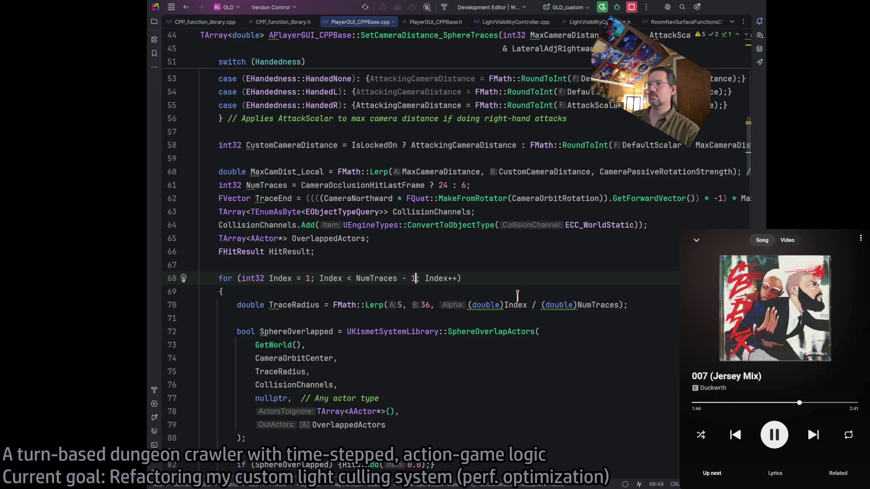
left_click(515, 281)
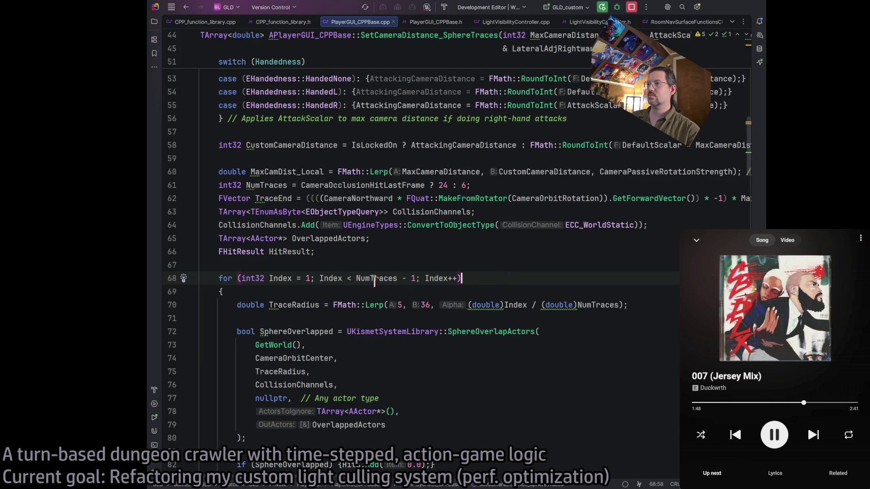
double_click(307, 279)
type("0")
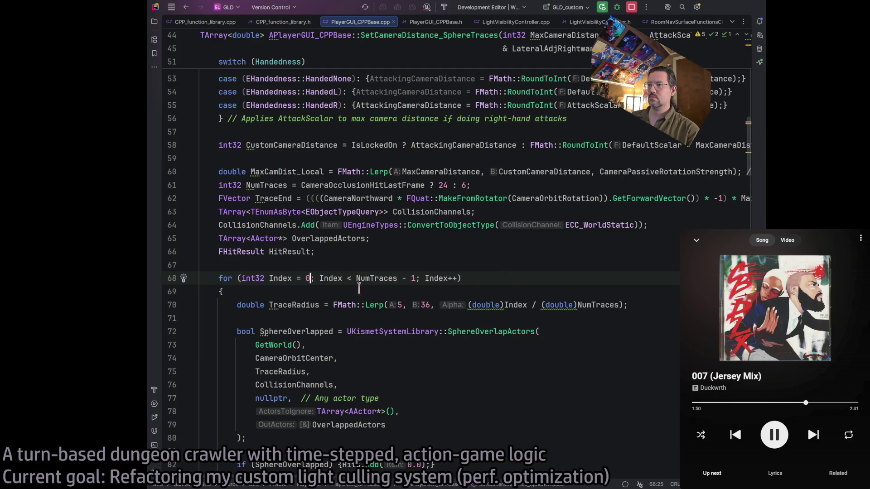
left_click(533, 279)
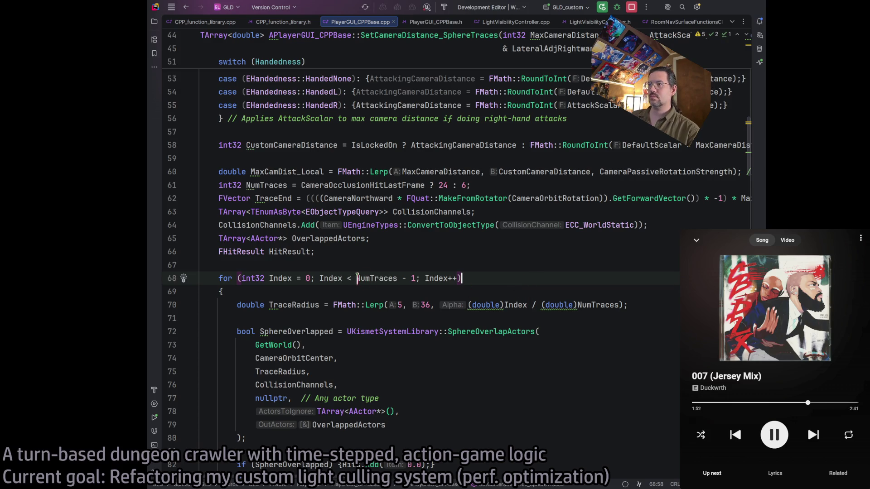
left_click(632, 306)
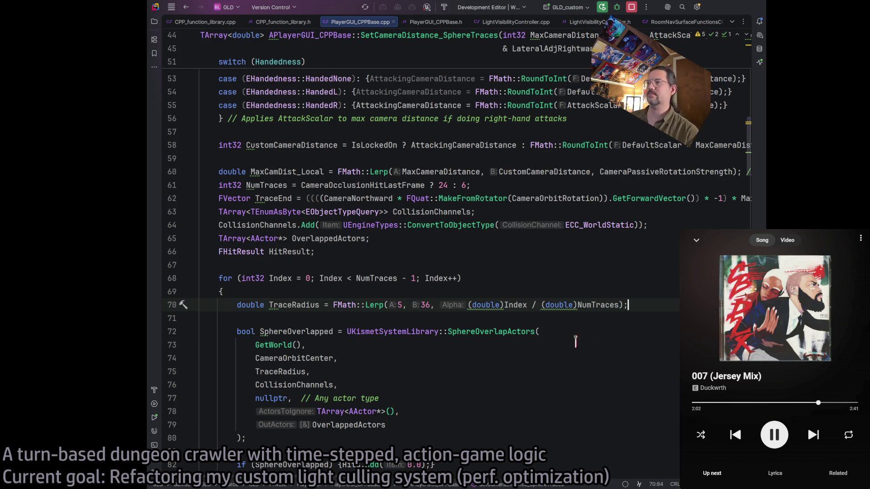
left_click(487, 306)
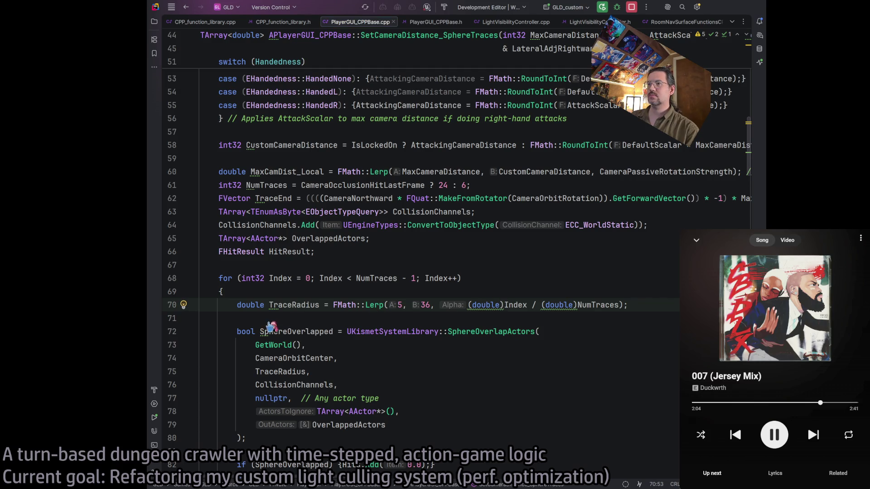
key("alt+Return")
key("Return")
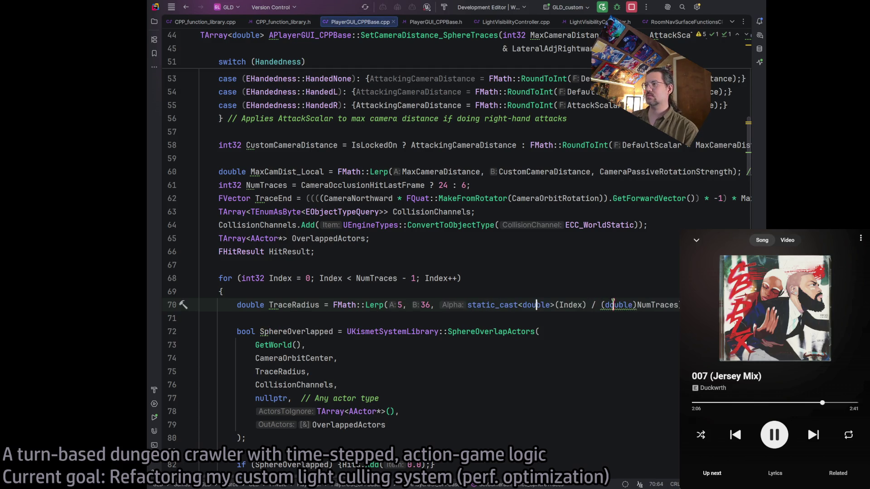
key("alt+Return")
key("Return")
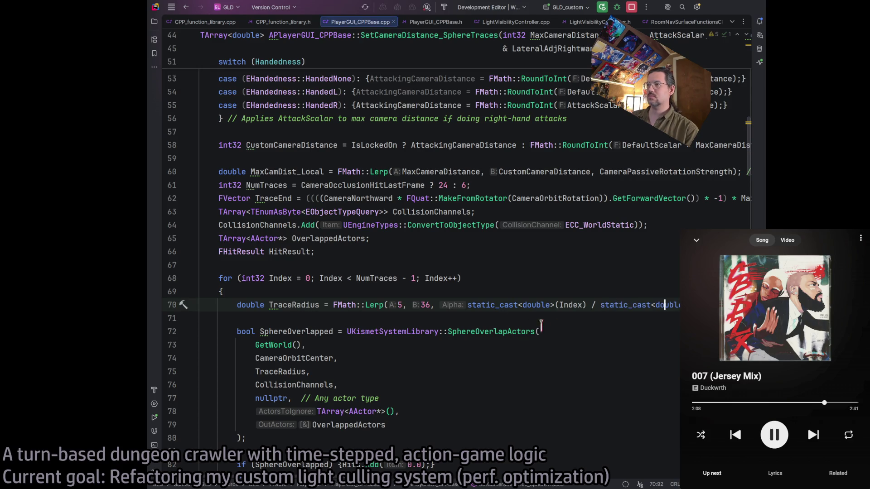
scroll(339, 467, "right", 2)
scroll(454, 271, "right", 2)
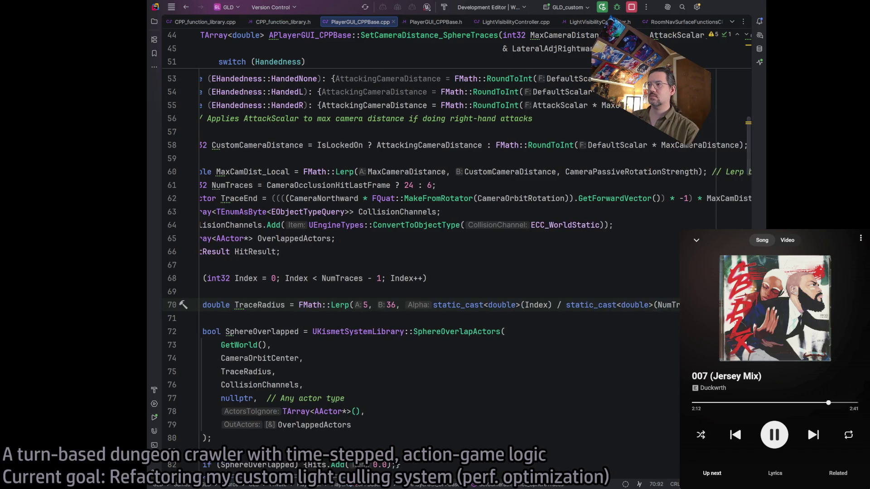
scroll(490, 384, "right", 1)
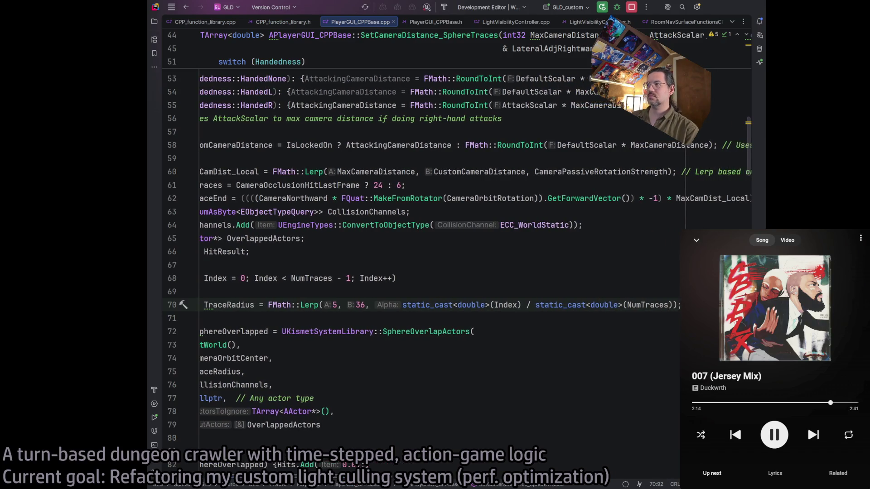
left_click(643, 305)
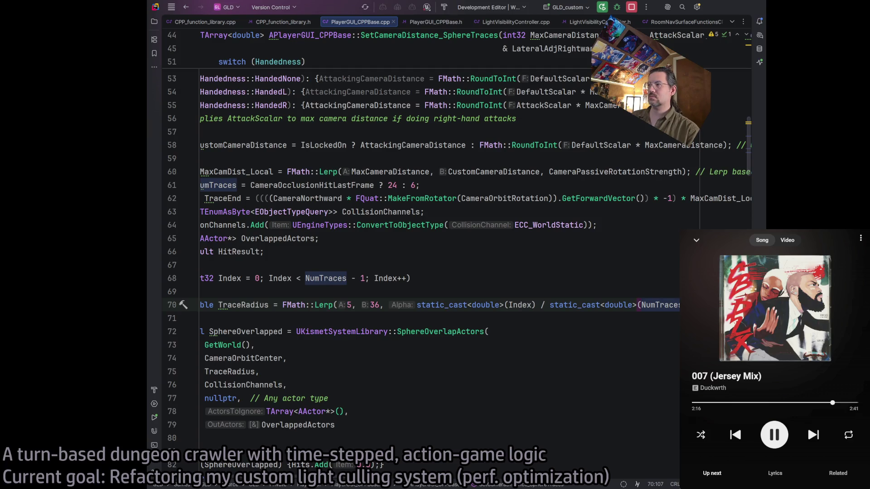
type(" - ")
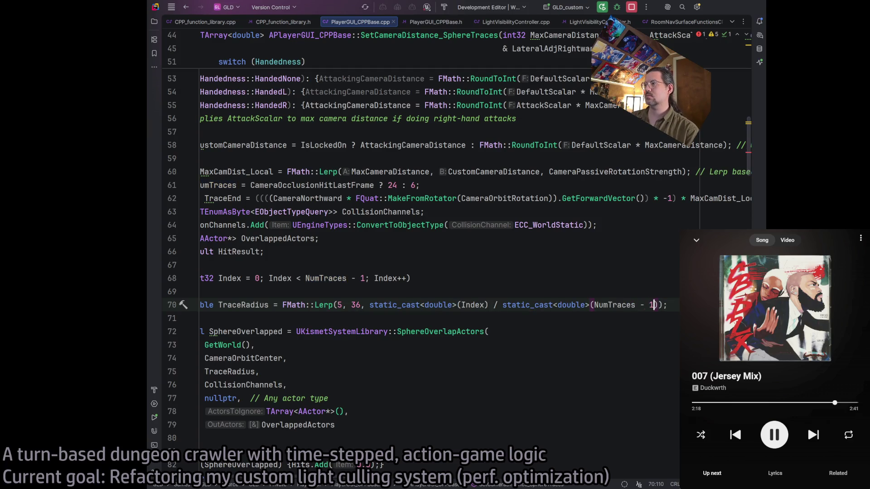
type("1")
left_click(621, 341)
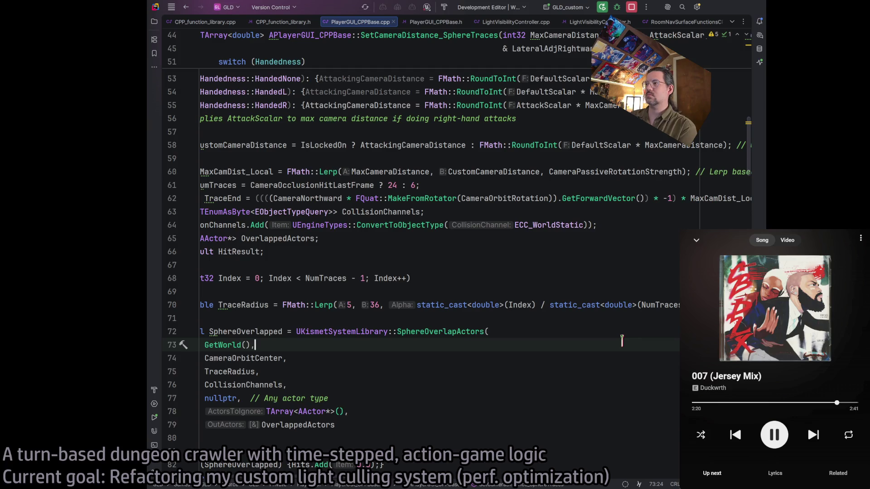
left_click(221, 305)
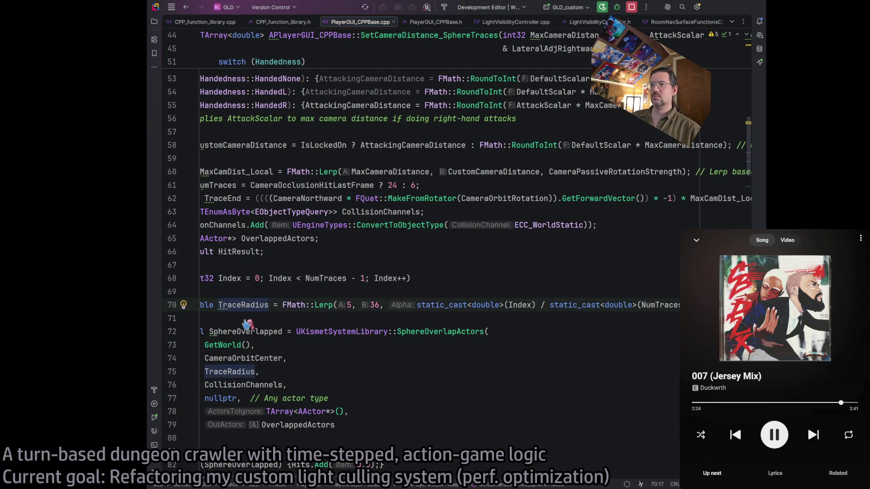
key("alt+Return")
key("Return")
scroll(301, 306, "left", 2)
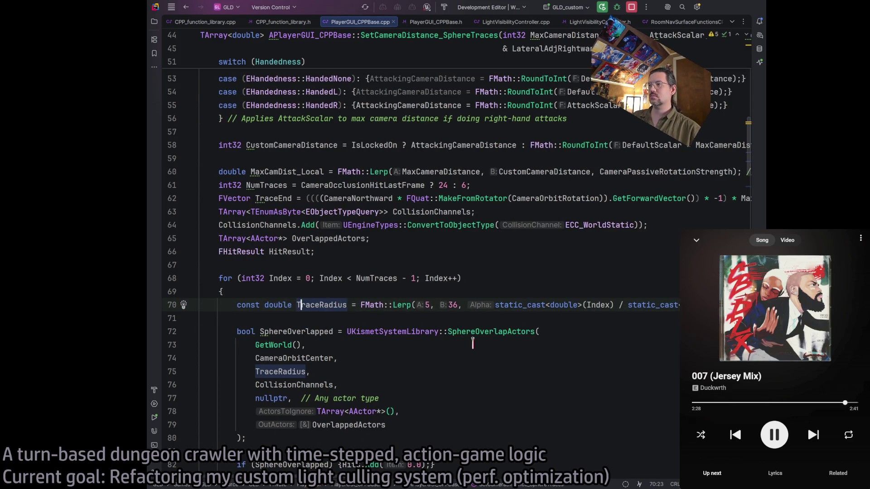
scroll(480, 335, "up", 5)
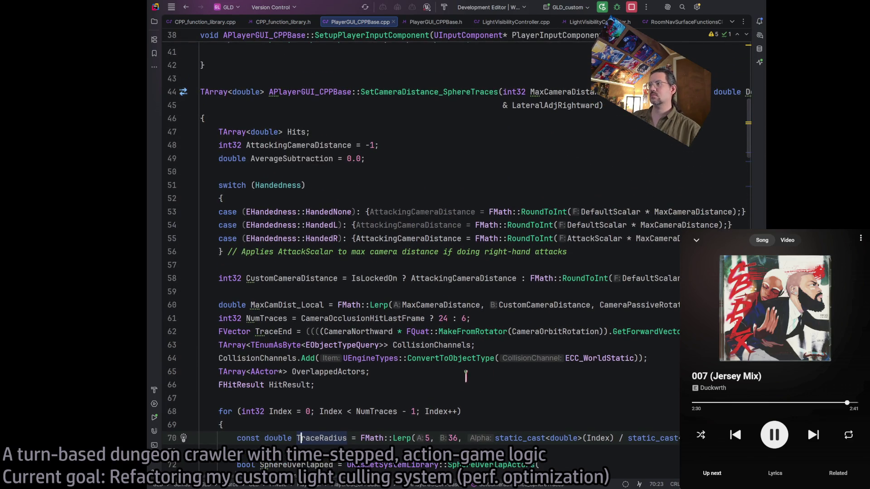
double_click(453, 438)
scroll(440, 429, "down", 5)
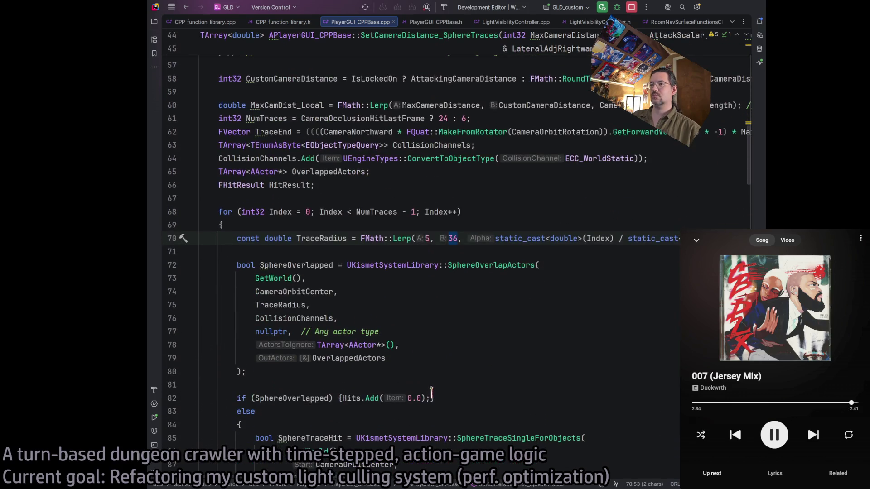
scroll(468, 370, "up", 7)
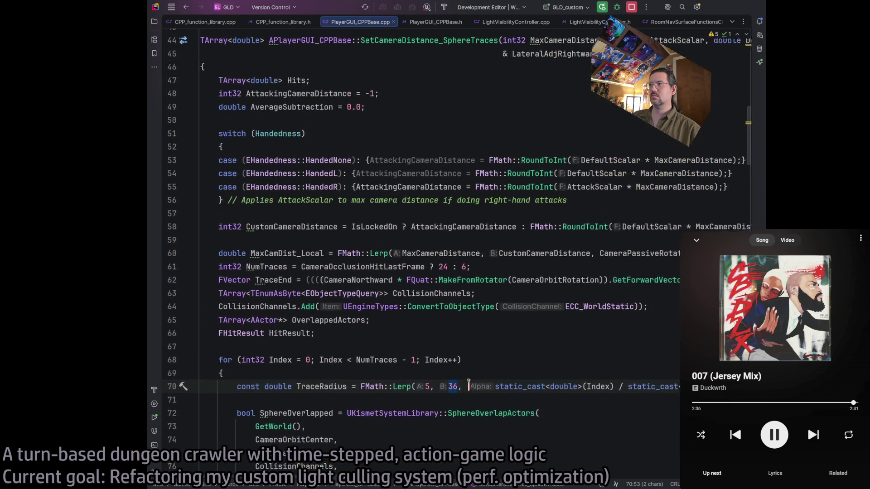
left_click(429, 159)
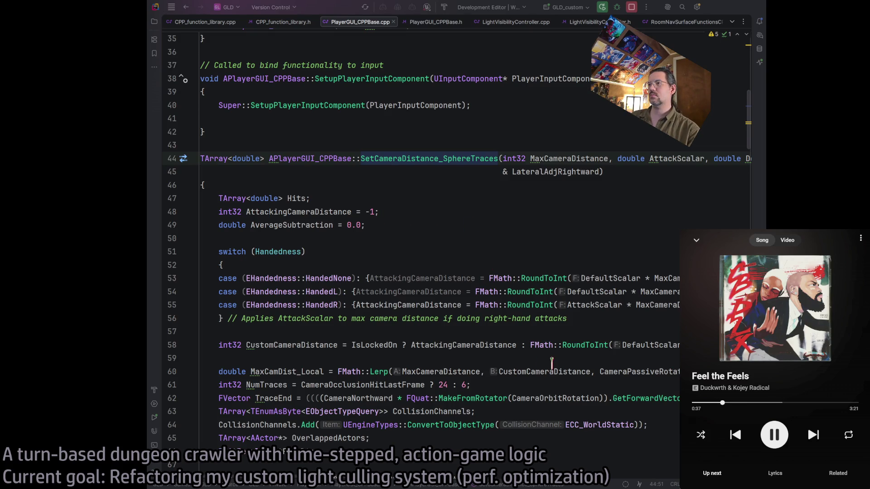
Add an FVector2D MinMaxRadii parameter after MaxCameraDistance in the line 44 signature.
key("ctrl+z")
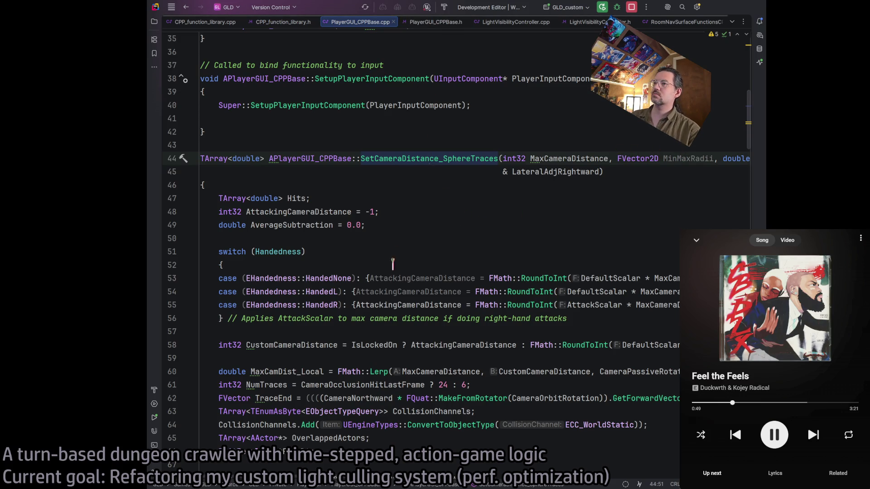
Change the Lerp bounds on line 70 to MinMaxRadii.X and MinMaxRadii.Y, then glance at Unreal.
scroll(396, 252, "down", 2)
scroll(398, 381, "down", 2)
left_click(431, 371)
key("BackSpace")
type("MinMaxRad")
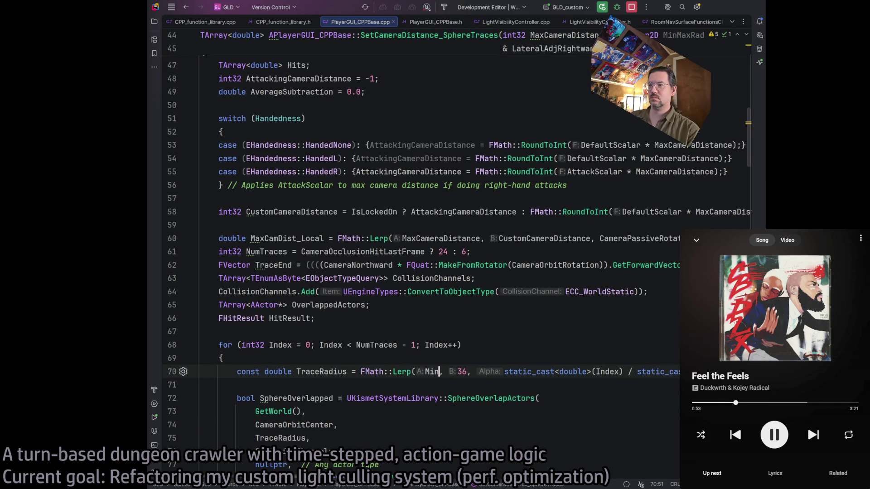
type("ii.")
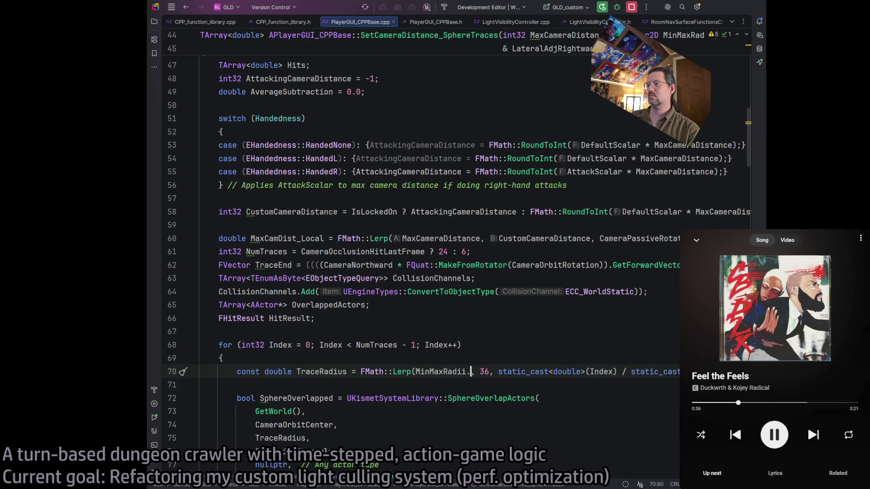
type("X")
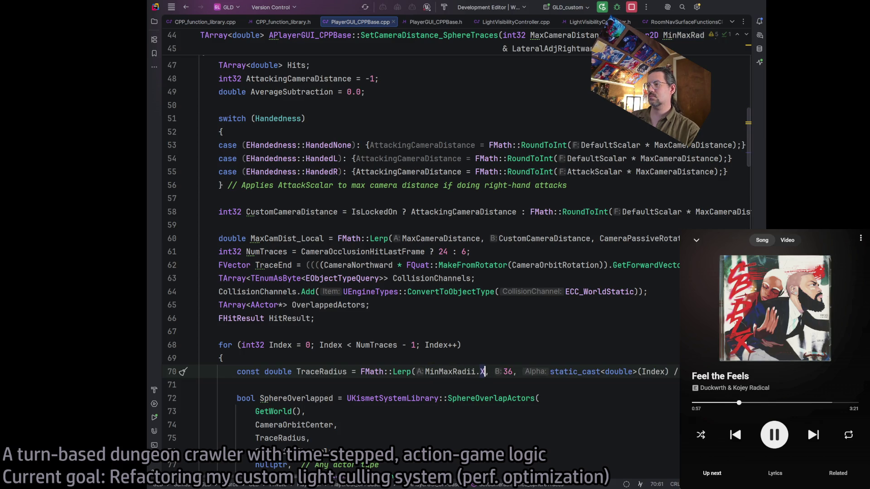
key("Delete")
key("BackSpace")
type("MinMaxRa")
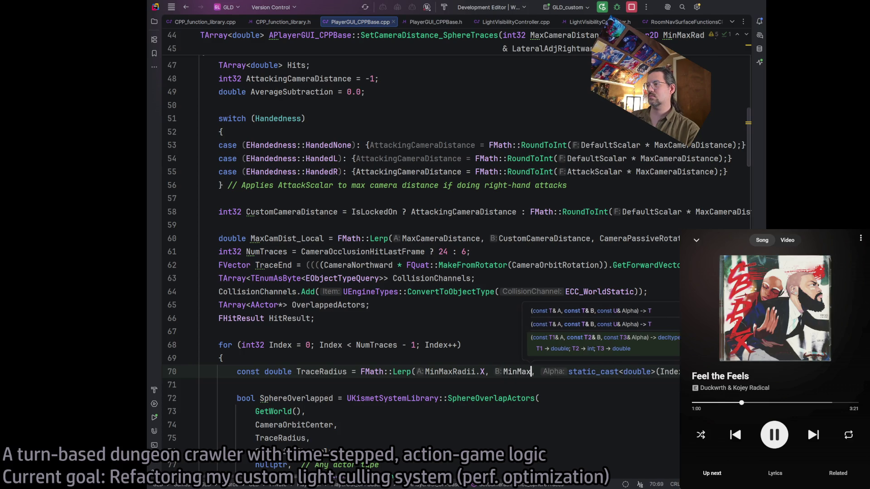
type("dii.Y")
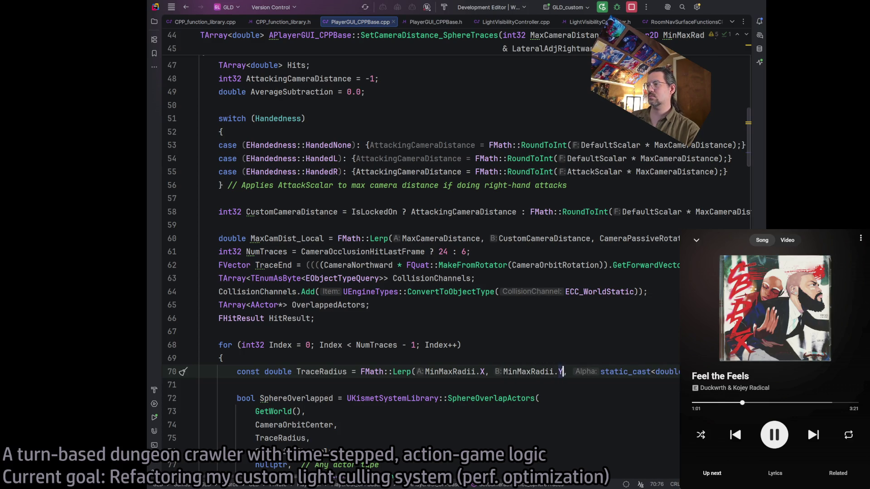
left_click(538, 333)
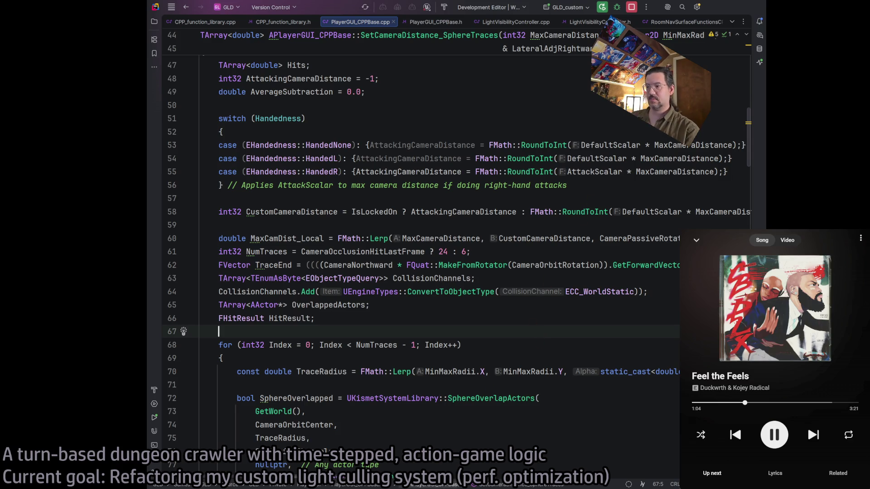
key("alt+Tab")
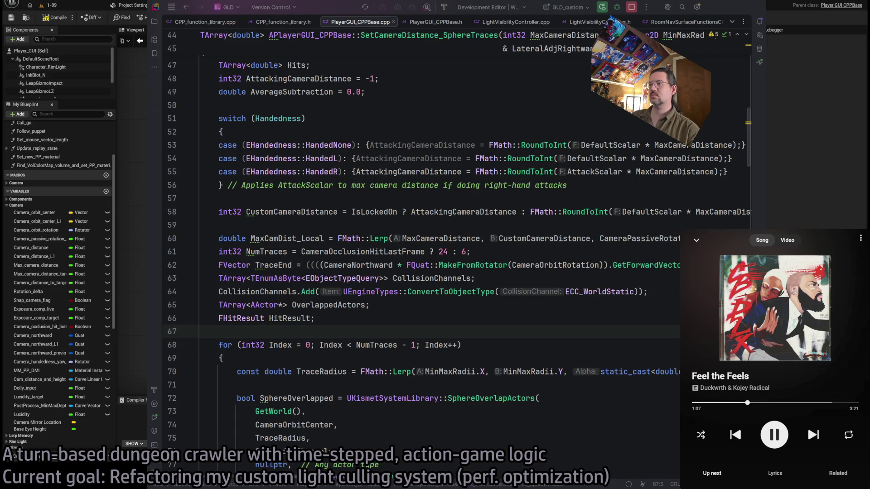
key("alt+Tab")
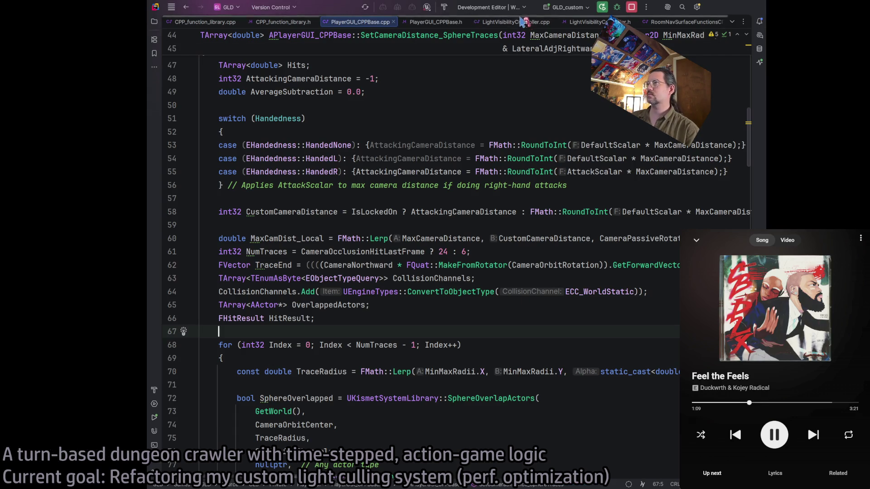
Comment out the IsValid(PlayerGUI) block in LightVisibilityController.cpp and build the project successfully.
left_click(520, 22)
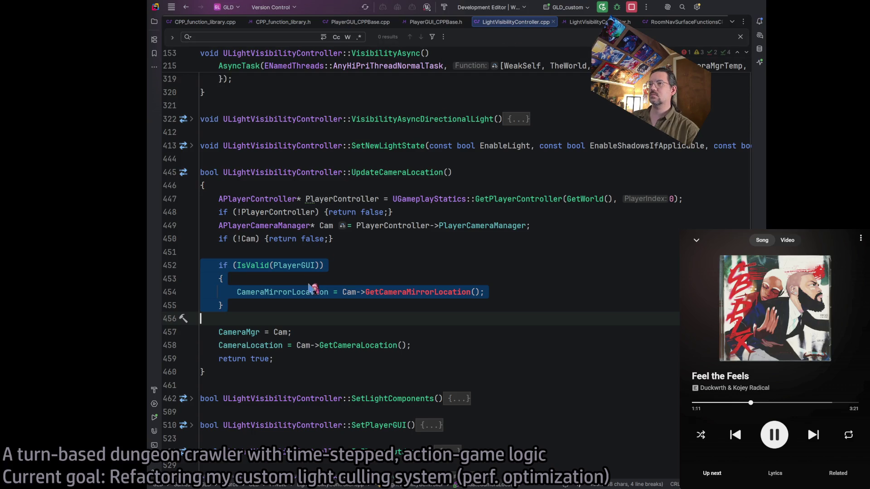
key("ctrl+slash")
scroll(306, 281, "down", 2)
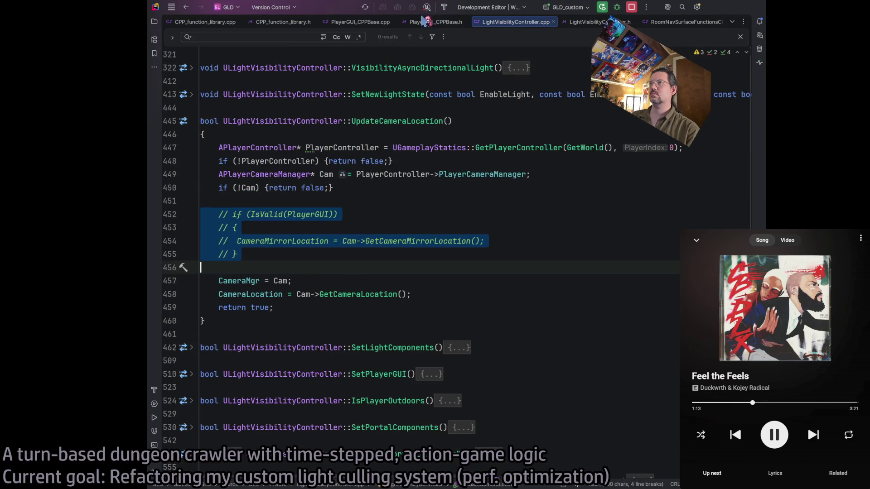
key("ctrl+Tab")
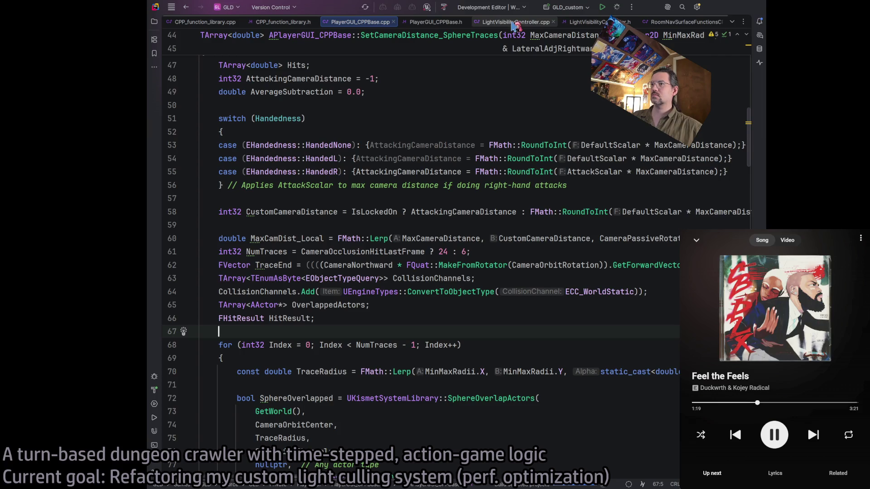
left_click(154, 391)
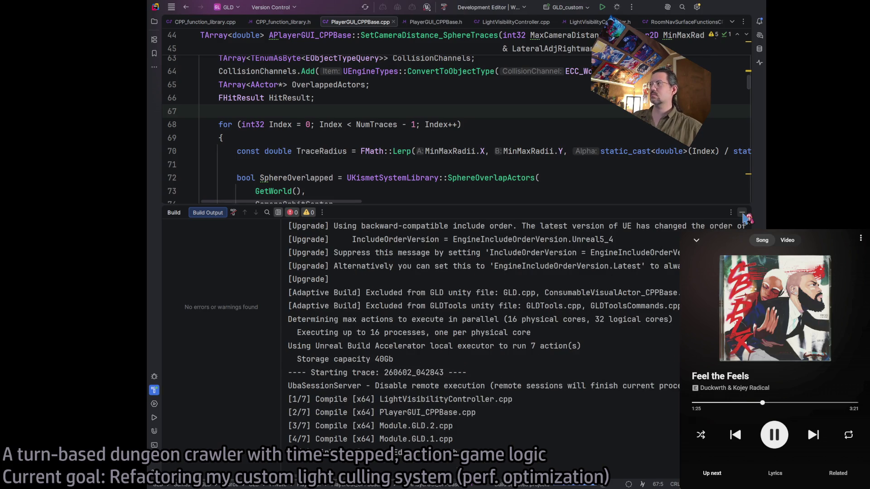
left_click(743, 213)
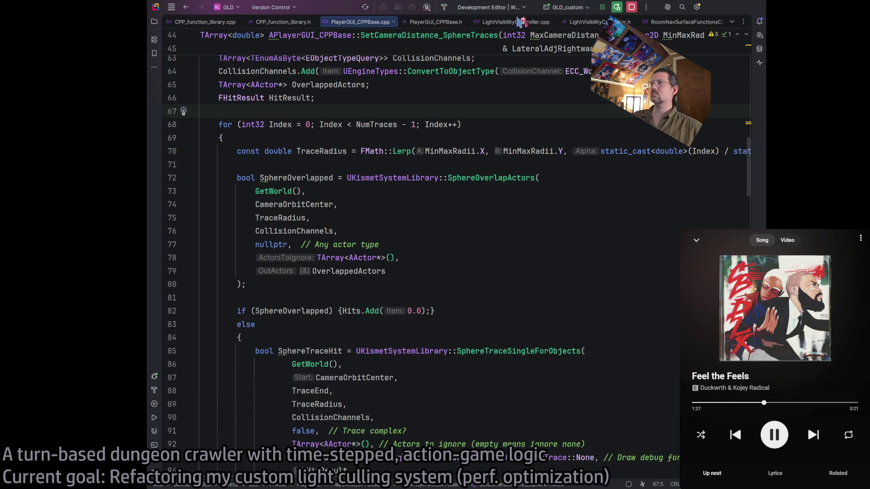
Restore the IsValid(PlayerGUI) camera-mirror block by undoing the comment.
left_click(525, 21)
left_click(292, 252)
key("ctrl+z")
key("ctrl+z")
key("ctrl+z")
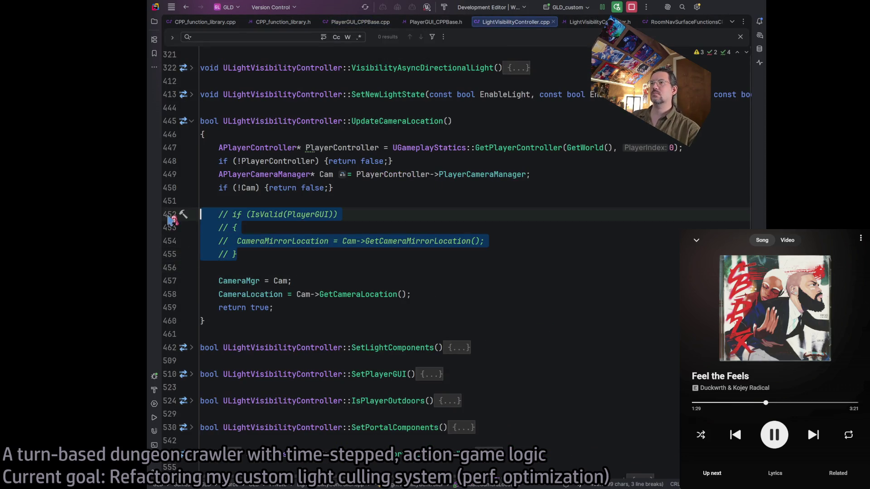
key("Right")
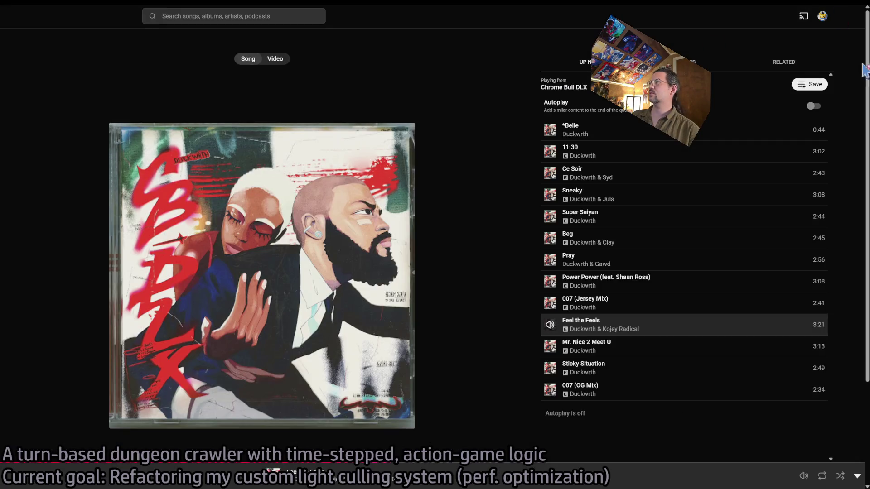
View the Chrome Bull DLX album page, then collapse the player back to the mini panel.
left_click(677, 483)
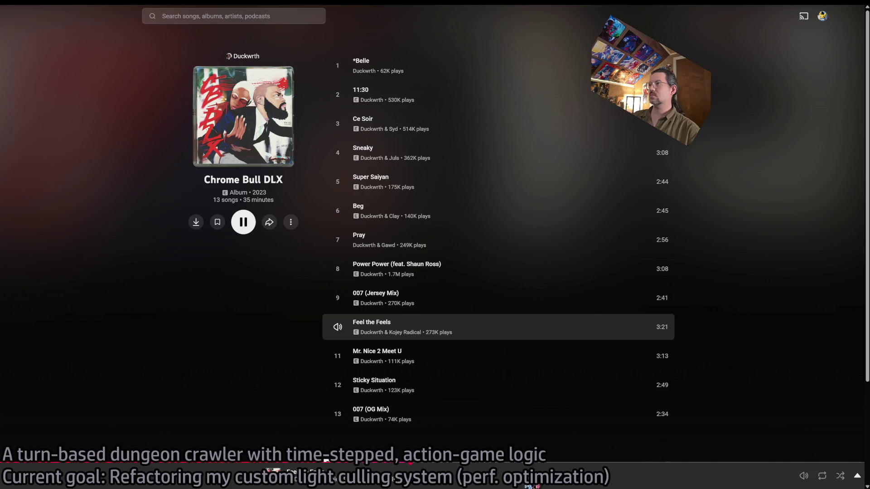
left_click(325, 461)
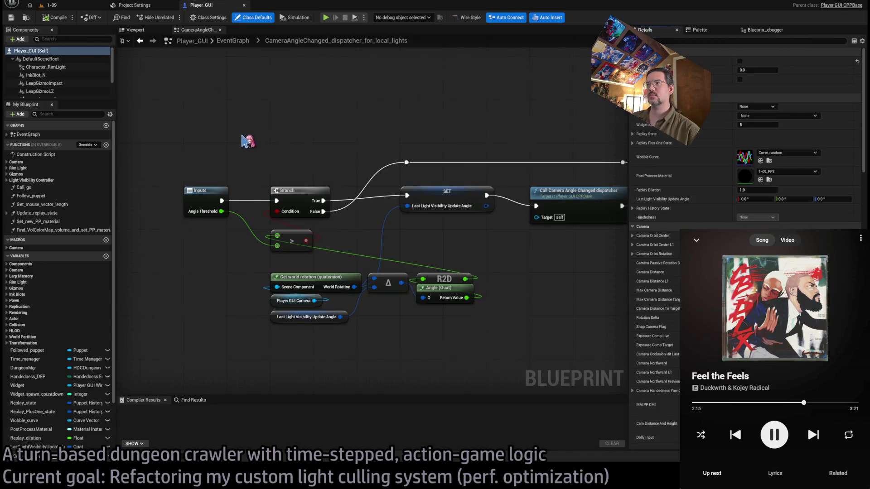
Delete the Print String debug node and wire the dispatcher call straight to Outputs.
scroll(247, 142, "down", 1)
scroll(422, 235, "up", 1)
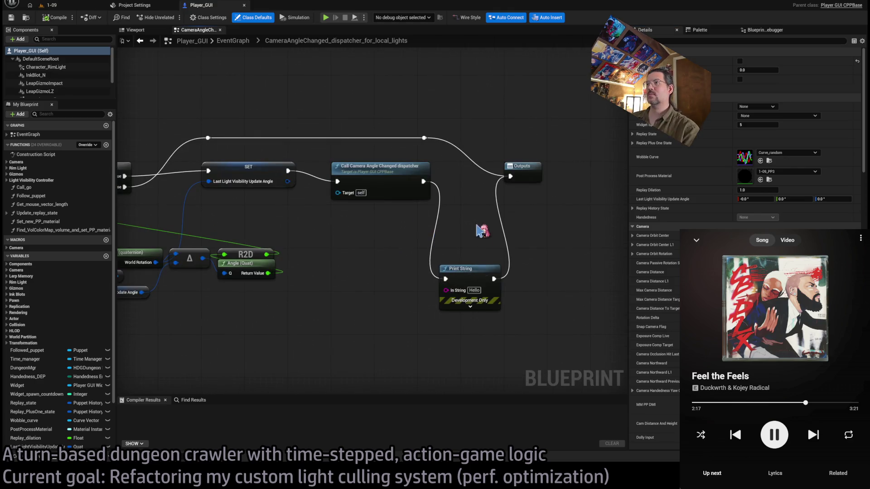
key("Delete")
left_click_drag(424, 182, 510, 176)
left_click_drag(391, 266, 508, 262)
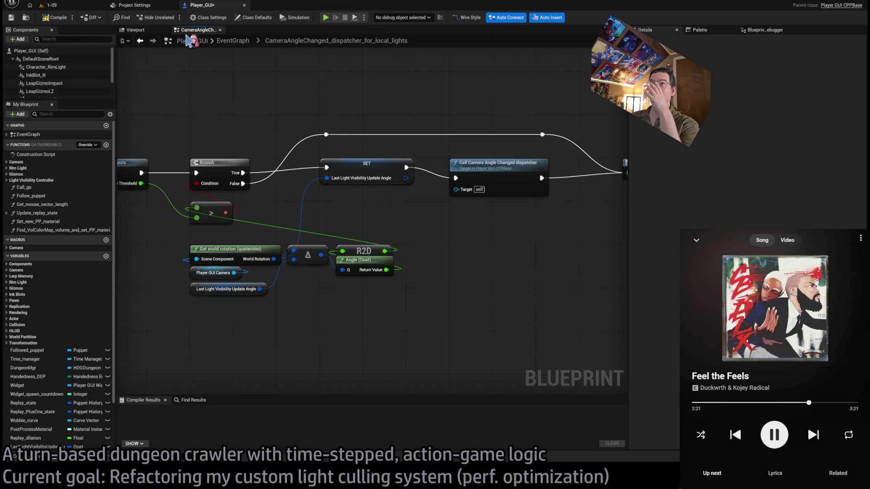
Return to the full EventGraph and open the Set_camera_distance function graph.
left_click(232, 43)
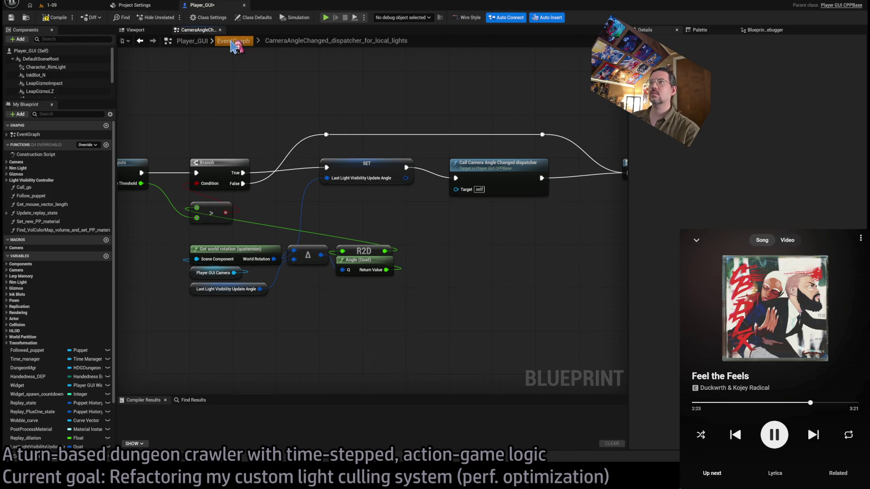
mouse_move(291, 178)
left_mouse_down()
mouse_move(339, 179)
mouse_move(171, 178)
mouse_move(232, 193)
left_mouse_up()
scroll(511, 183, "up", 3)
scroll(288, 205, "down", 2)
left_click_drag(371, 249, 301, 243)
scroll(301, 244, "down", 2)
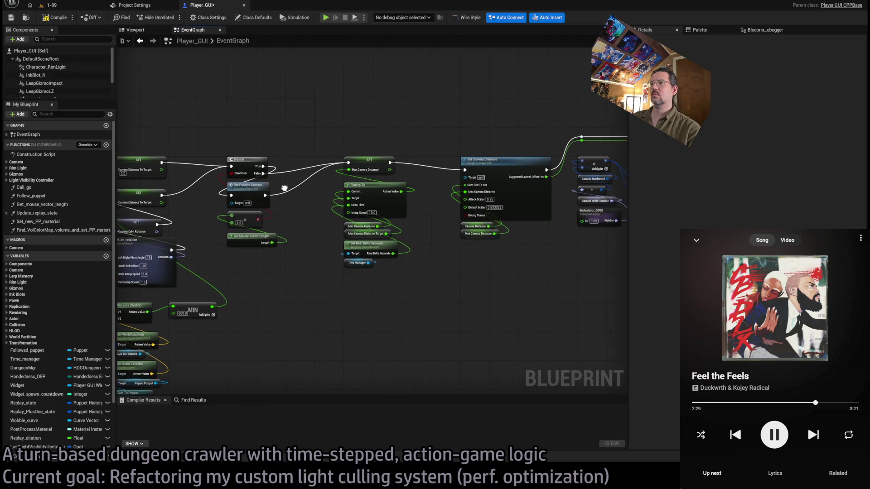
double_click(544, 170)
Set the Sphere Traces node's Min Max Radii to X 5.0 and Y 36.0.
scroll(169, 215, "up", 3)
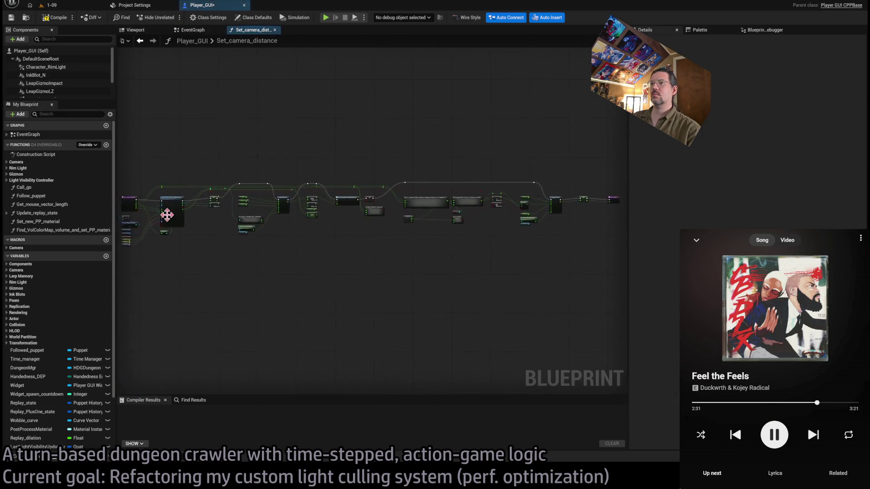
scroll(213, 208, "up", 2)
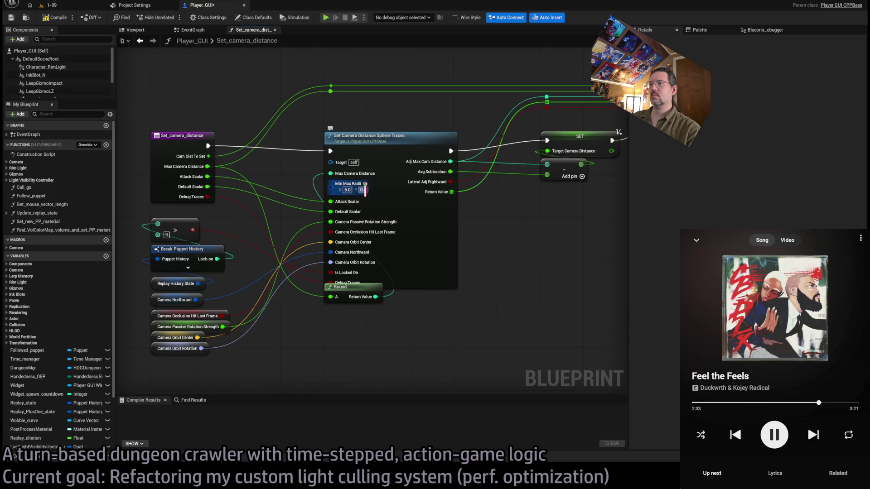
type("5")
key("Return")
left_click(363, 190)
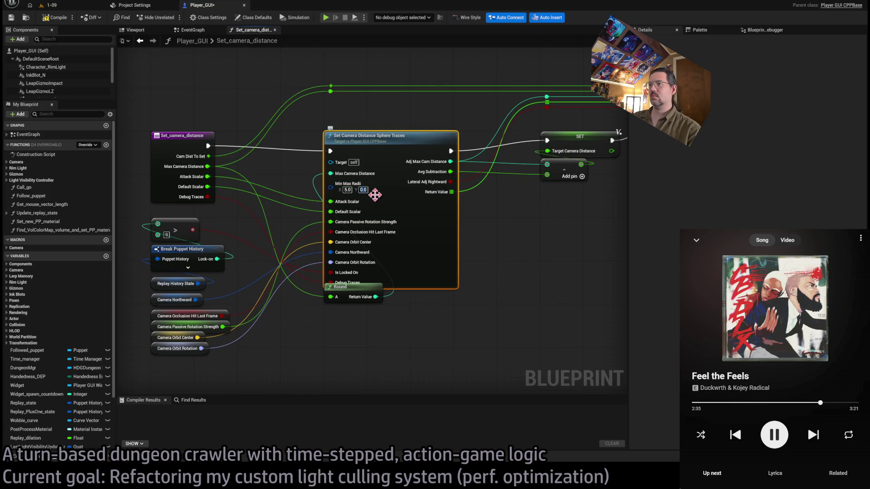
type("36")
left_click(515, 228)
Move the Round node below Debug Traces, compile Player_GUI, and return to level 1-09.
left_click_drag(356, 291, 358, 302)
left_click(545, 278)
left_click(55, 18)
left_click(66, 7)
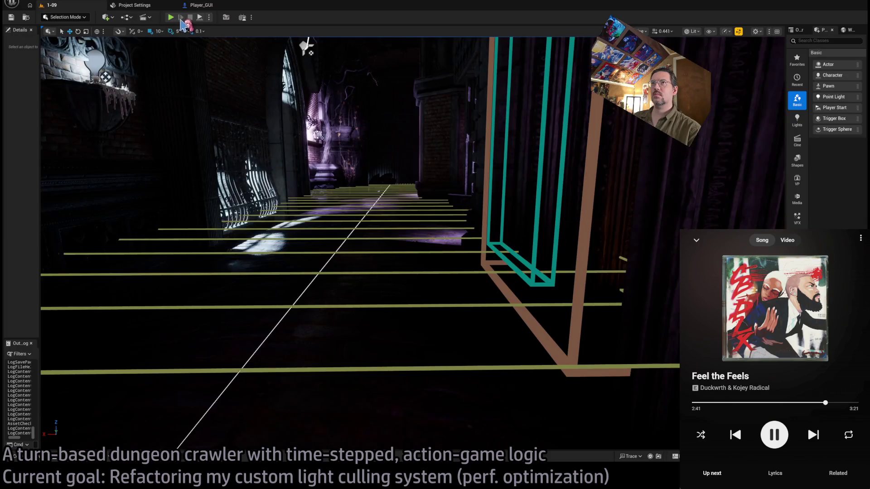
Play level 1-09 in the editor, capture input, then end the session with Escape.
left_click(170, 18)
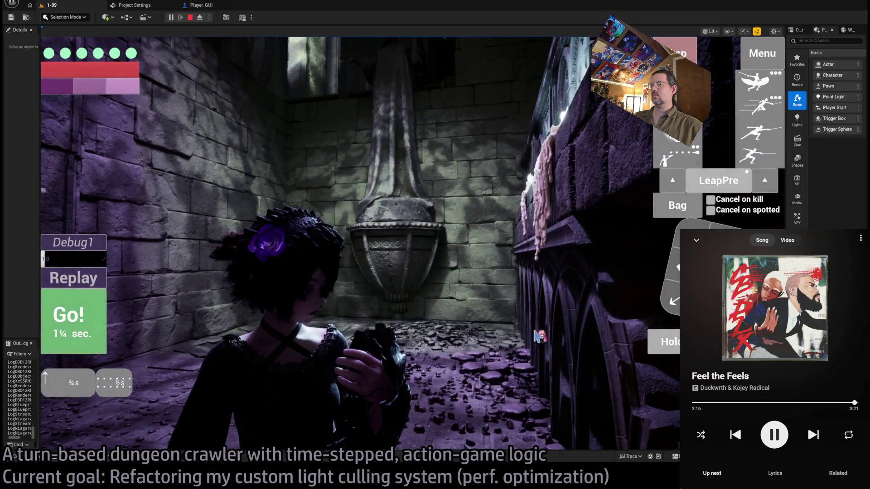
left_click(575, 336)
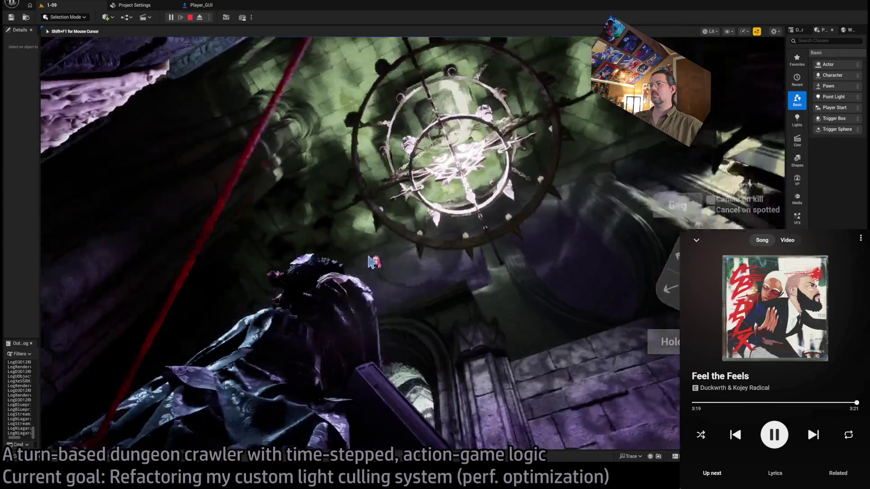
key("Escape")
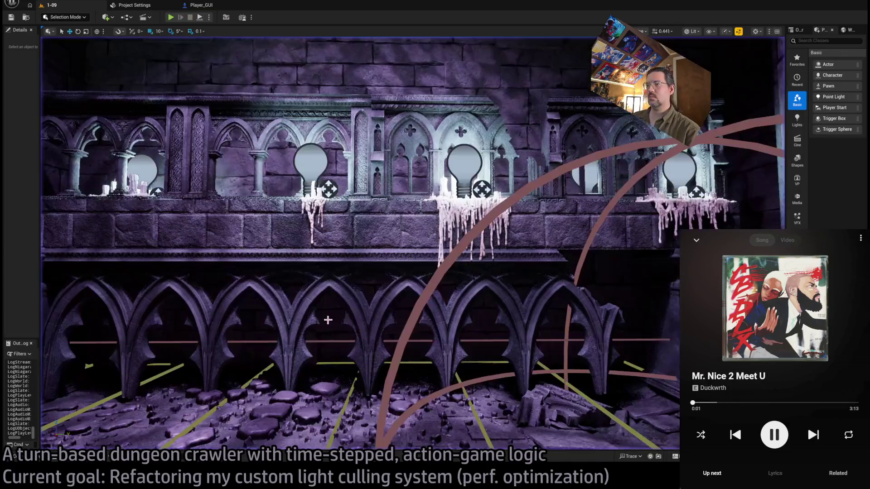
Open the railing's SM_Wall_bar_ornament_2m mesh and delete its existing collision shape.
left_click(327, 320)
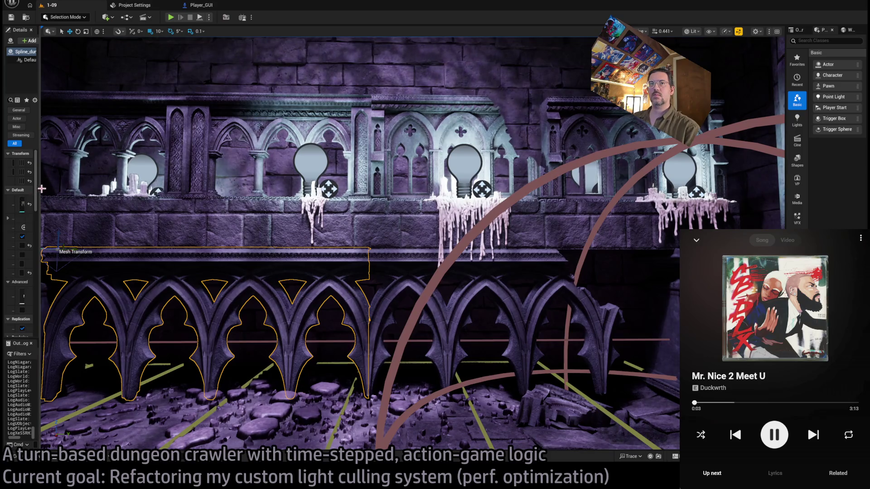
left_click_drag(41, 189, 200, 190)
double_click(86, 174)
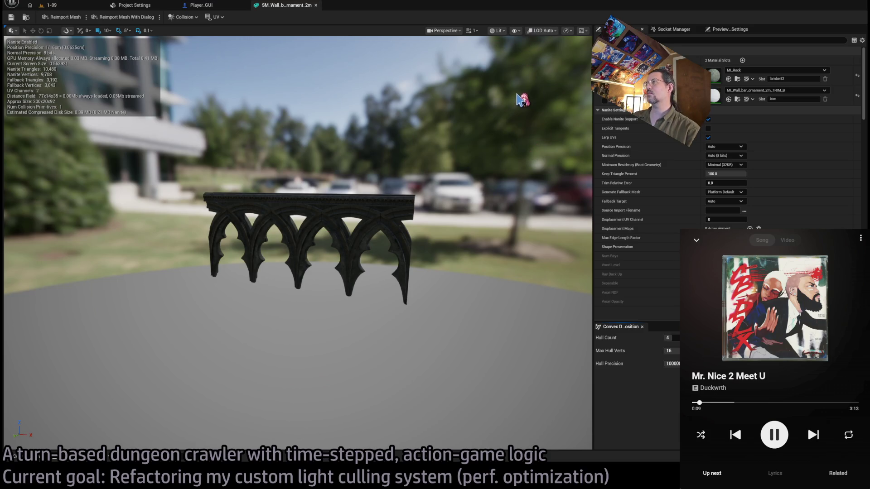
key("alt+c")
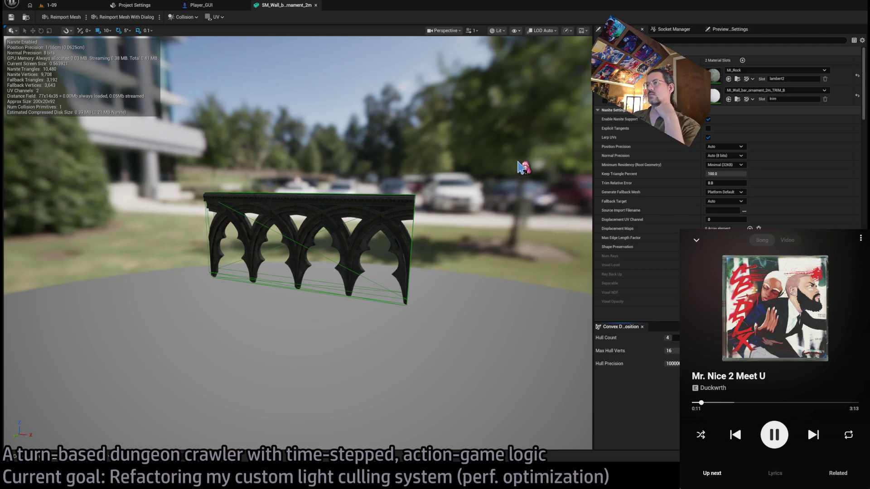
key("w")
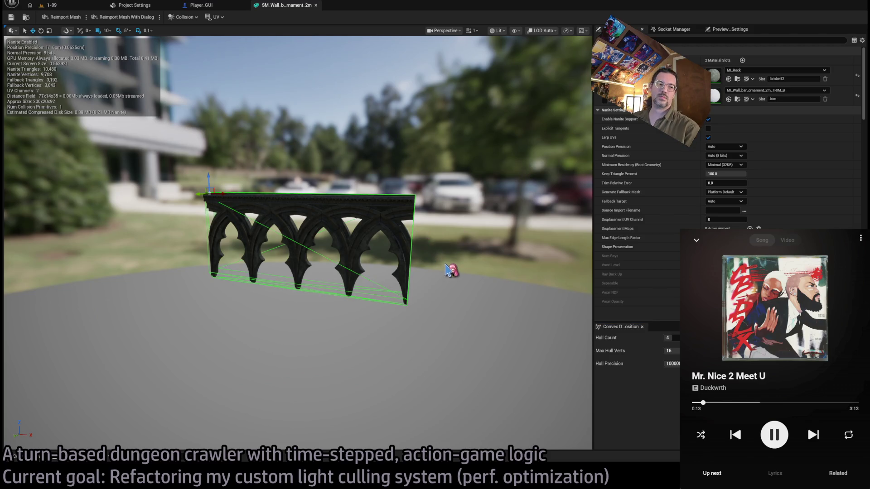
key("Delete")
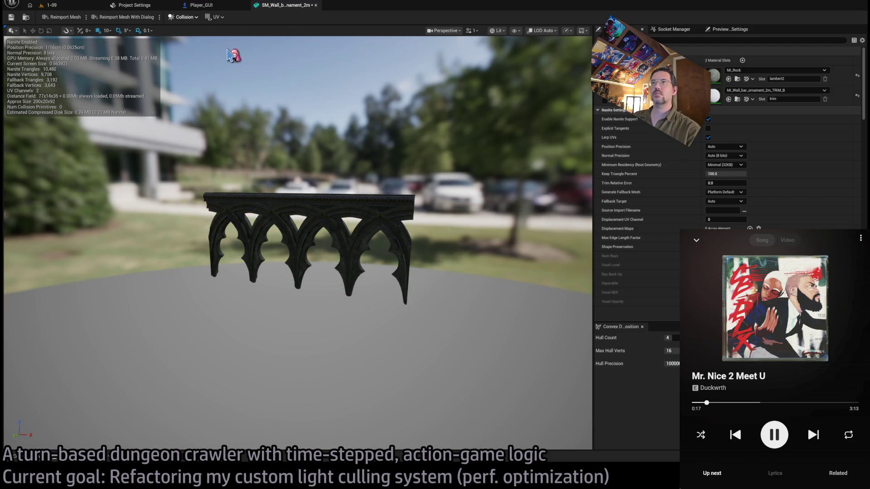
Generate a 64-hull convex decomposition and orbit around the ornament to inspect it.
left_click_drag(669, 338, 671, 338)
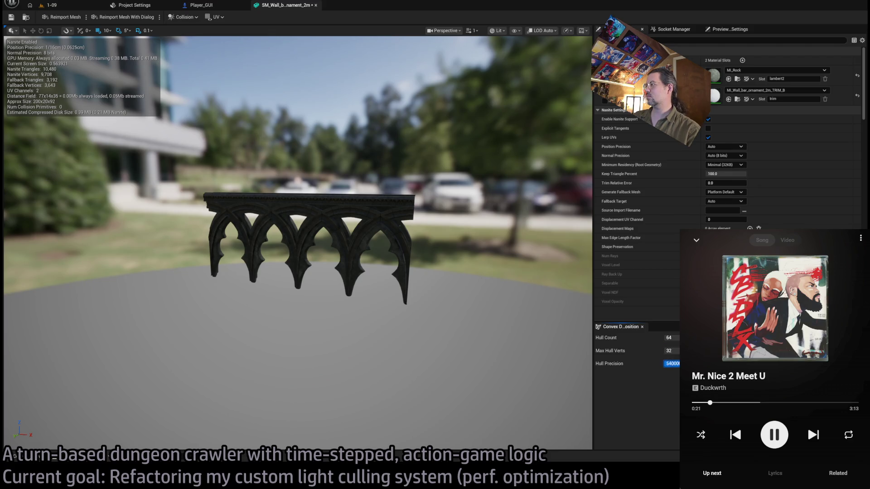
left_click_drag(452, 250, 389, 253)
scroll(298, 242, "up", 10)
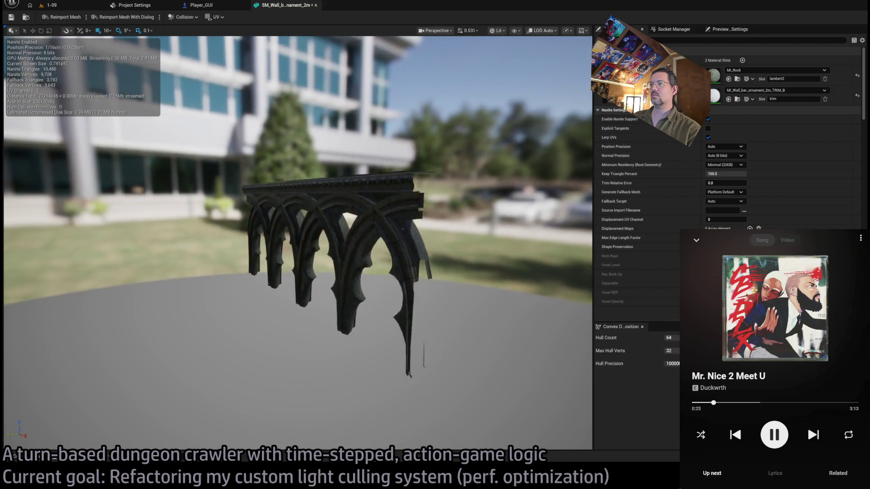
mouse_move(450, 239)
left_mouse_down()
mouse_move(431, 245)
mouse_move(450, 239)
left_mouse_up()
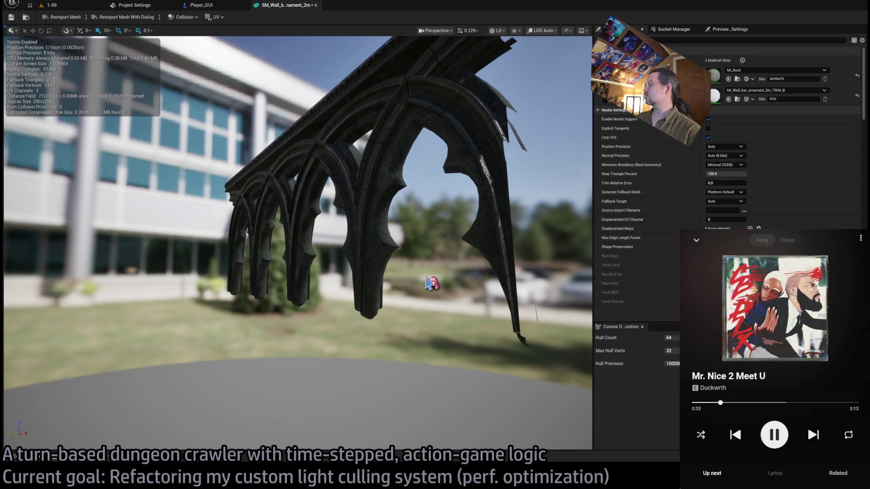
mouse_move(427, 283)
left_mouse_down()
mouse_move(345, 281)
mouse_move(312, 263)
mouse_move(309, 244)
mouse_move(290, 241)
mouse_move(375, 261)
left_mouse_up()
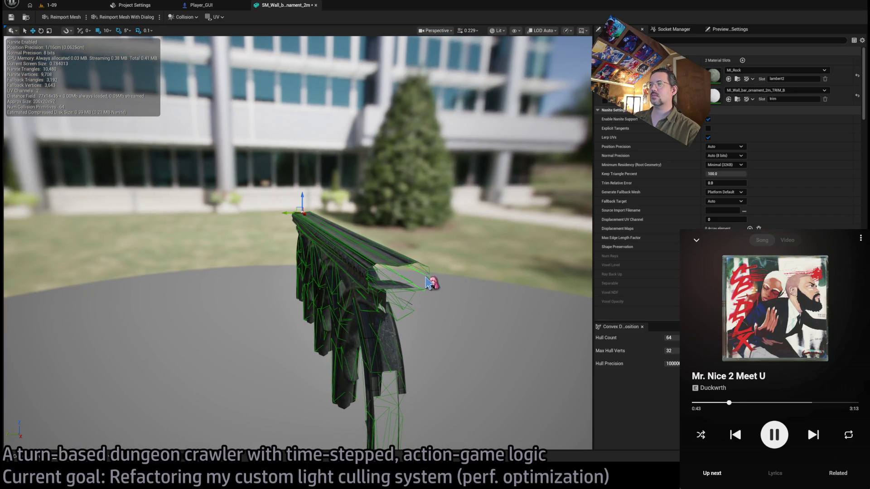
left_click_drag(437, 284, 437, 277)
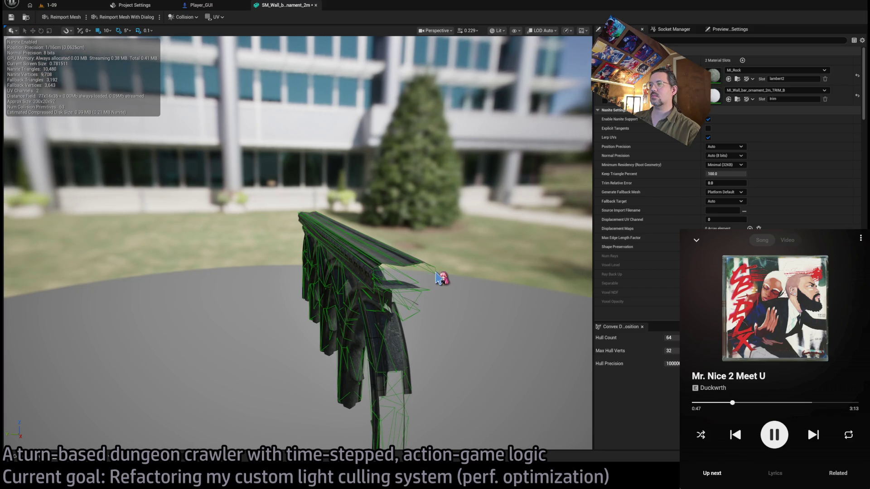
Delete five stray collision hulls, then undo the last deletion.
left_click(410, 277)
key("Delete")
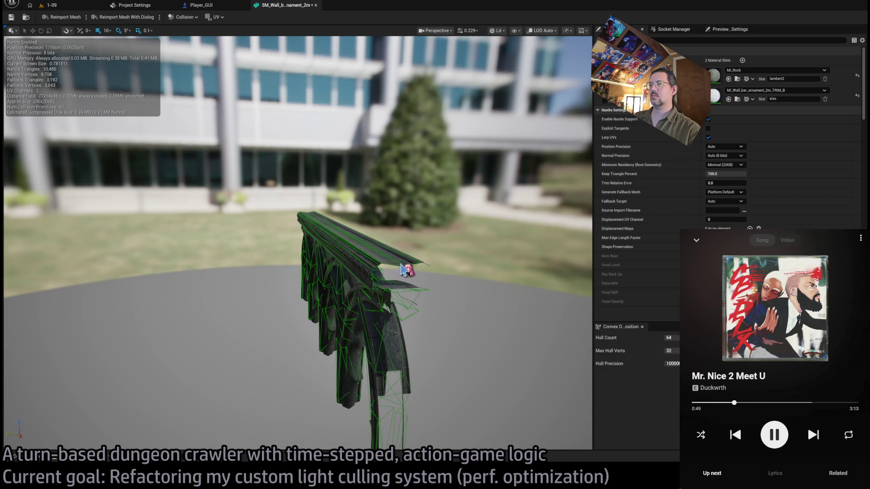
left_click(399, 273)
key("Delete")
left_click(395, 268)
key("Delete")
left_click(374, 272)
key("Delete")
left_click(382, 274)
key("Delete")
mouse_move(382, 275)
left_mouse_down()
mouse_move(363, 276)
mouse_move(377, 275)
left_mouse_up()
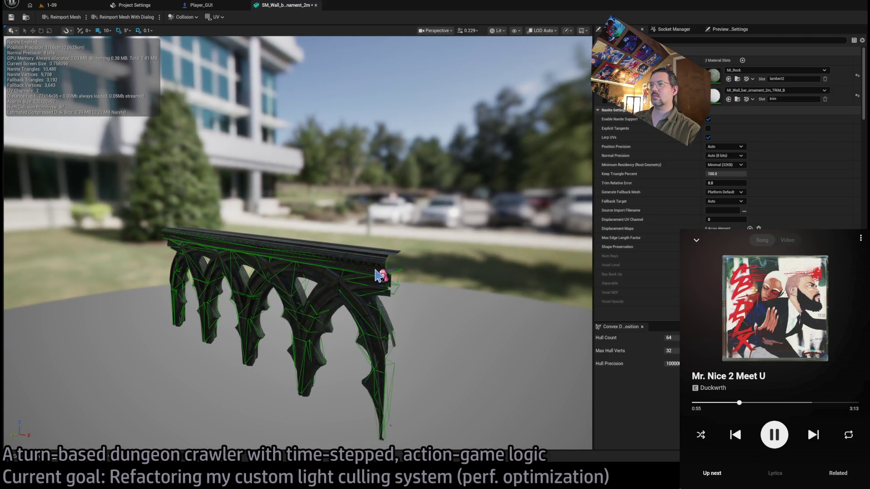
key("ctrl+z")
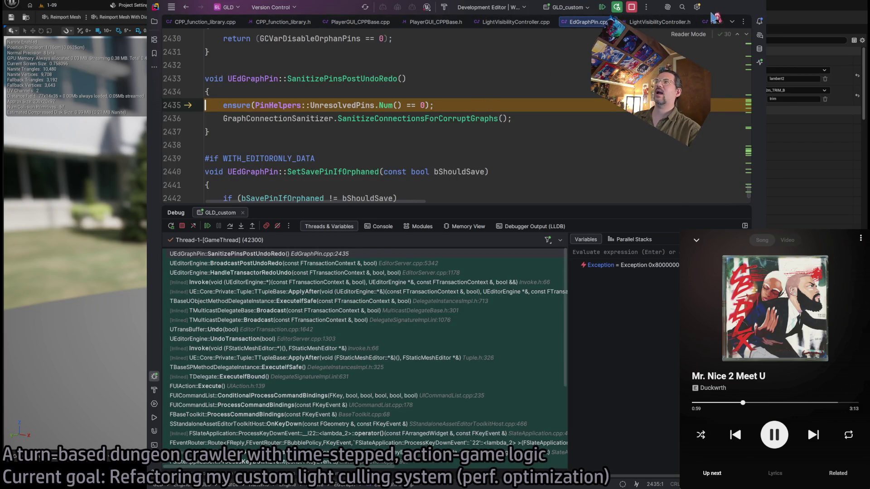
Resume the paused Unreal Editor in Rider's debugger, then switch back to Unreal.
left_click(208, 226)
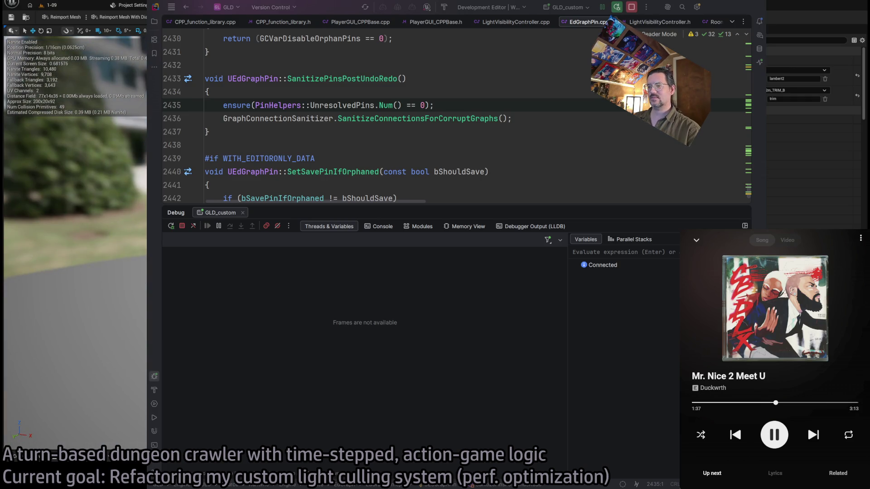
key("alt+Tab")
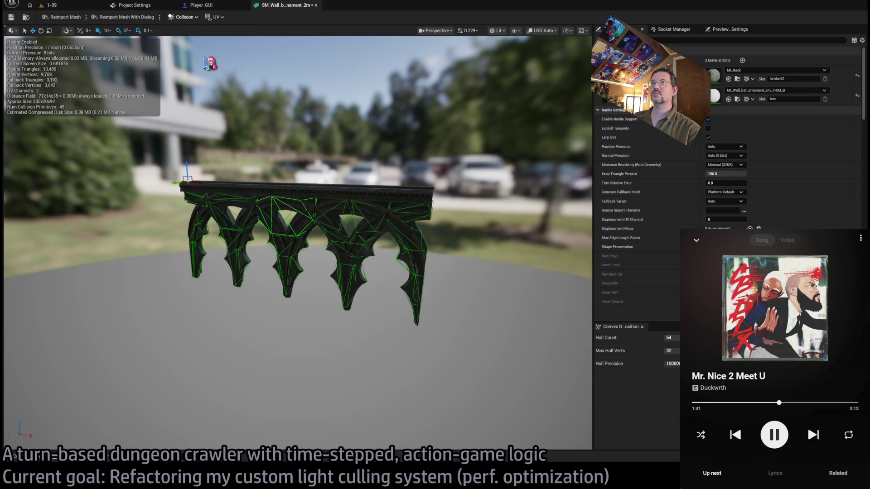
Switch to the move tool and orbit around the ornament to a side view of the arches.
mouse_move(455, 253)
left_mouse_down()
mouse_move(382, 273)
mouse_move(297, 277)
mouse_move(290, 262)
mouse_move(195, 263)
left_mouse_up()
key("w")
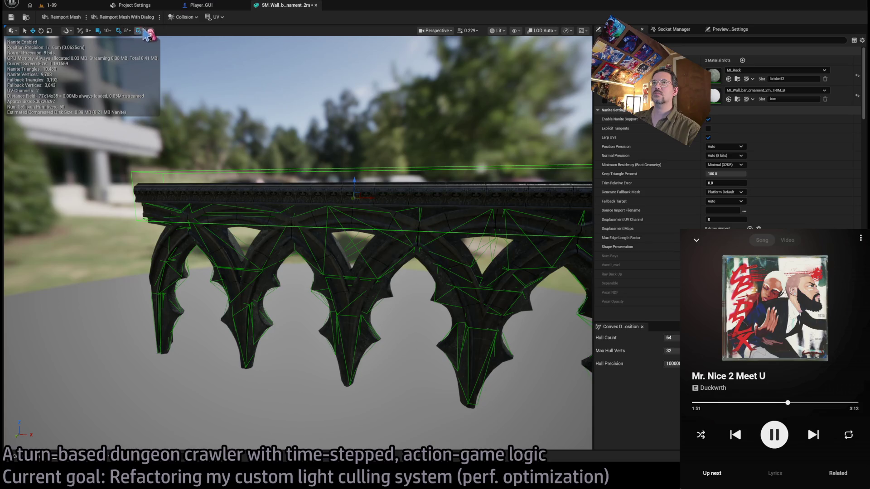
mouse_move(366, 192)
left_mouse_down()
mouse_move(340, 190)
mouse_move(311, 136)
mouse_move(366, 192)
mouse_move(317, 190)
mouse_move(361, 193)
mouse_move(332, 193)
left_mouse_up()
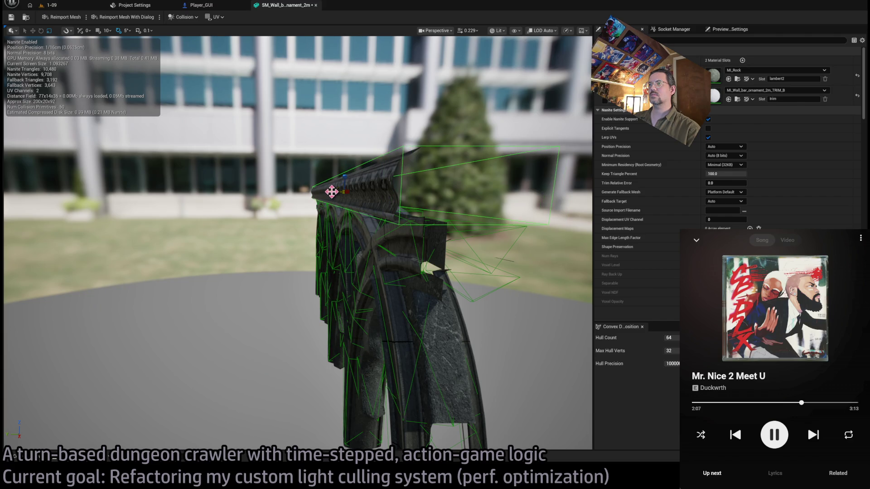
left_click_drag(332, 192, 398, 180)
left_click_drag(358, 254, 385, 249)
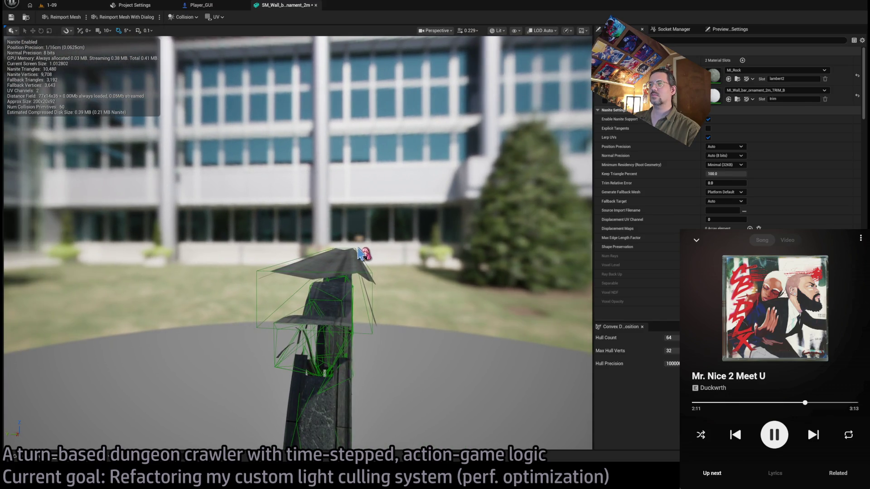
key("w")
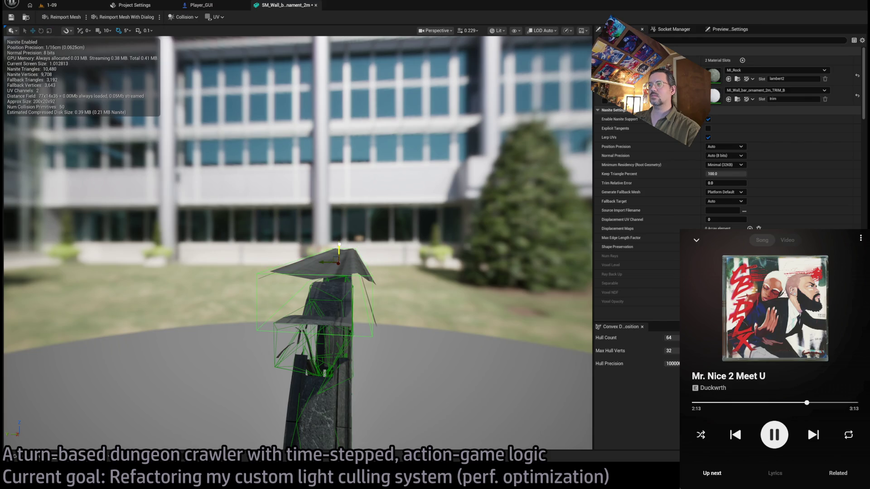
left_click_drag(353, 247, 297, 184)
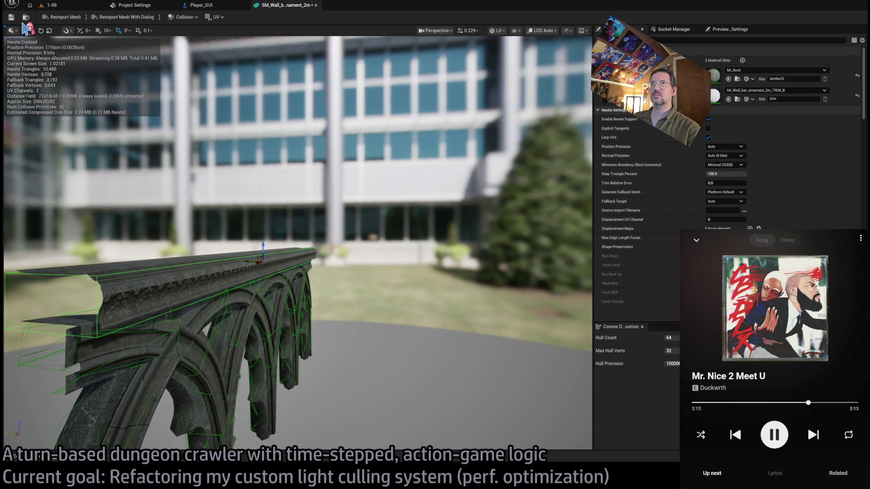
Raise the top of the collision box, save the ornament mesh, and close its editor.
left_click(11, 18)
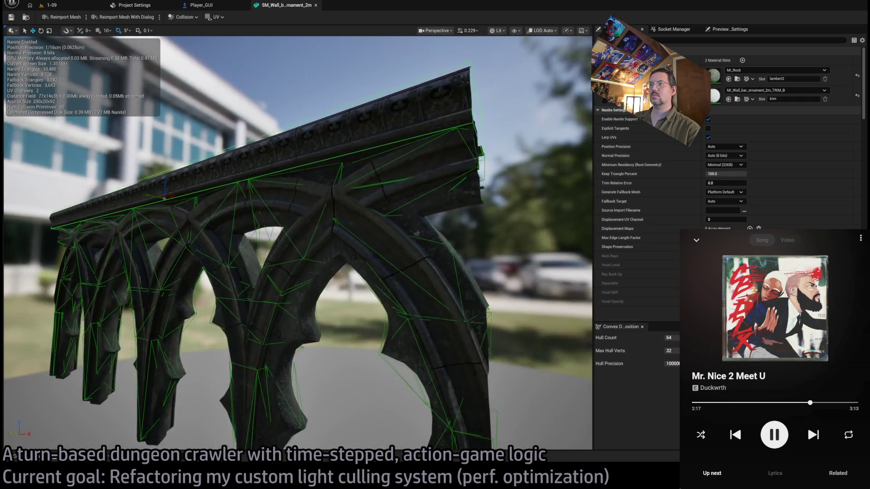
left_click_drag(203, 209, 202, 210)
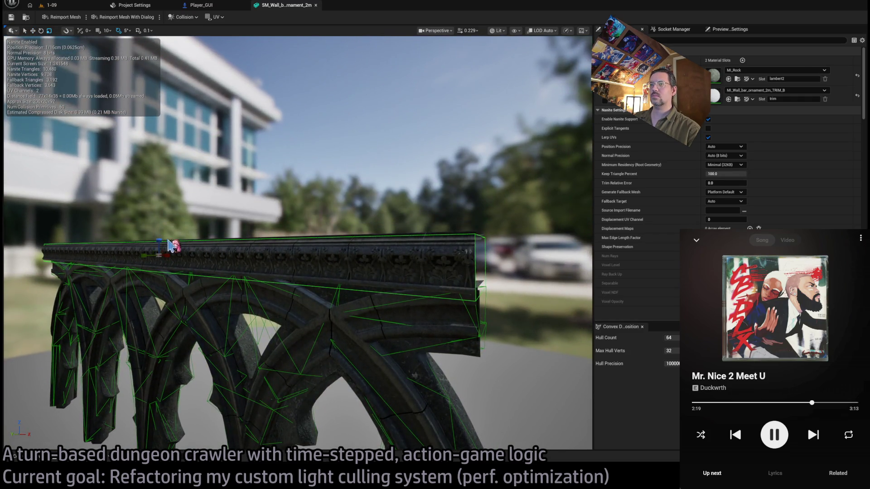
left_click_drag(159, 239, 158, 236)
left_click(11, 17)
left_click(316, 5)
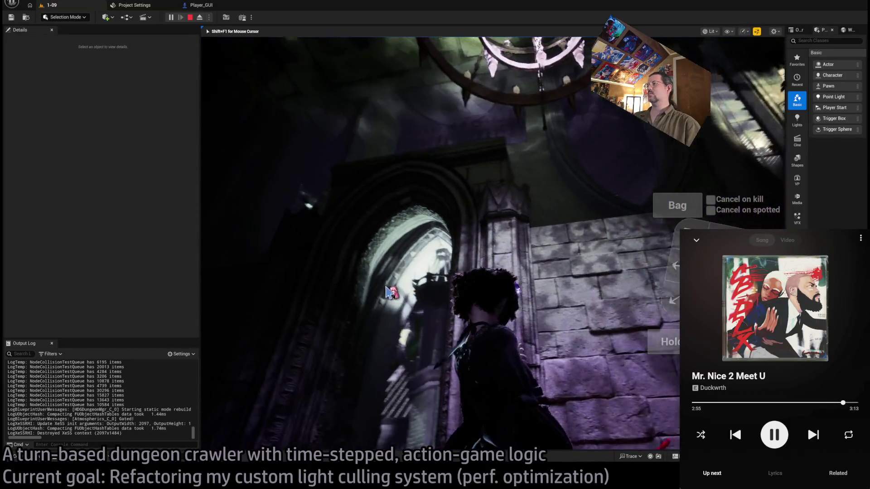
End the Play-In-Editor session with Escape.
key("Escape")
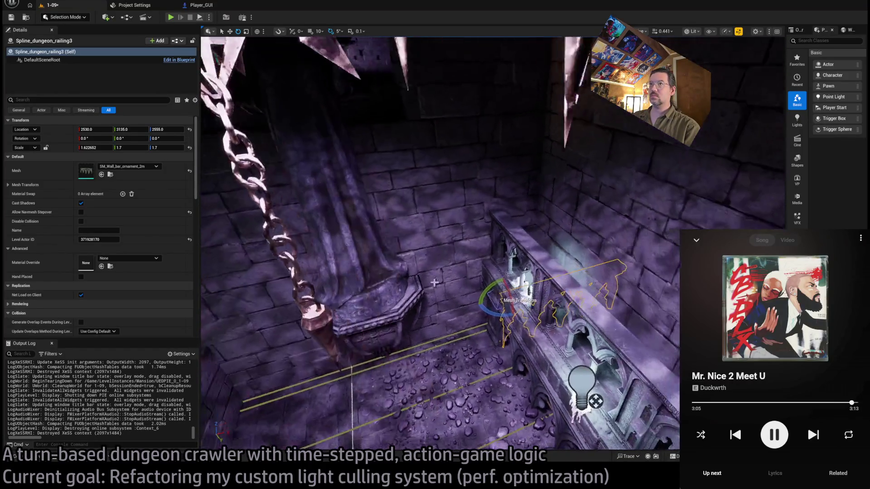
Enable scale snapping, undo the railing's last scaling, then start Play In Editor and capture input.
left_click(350, 31)
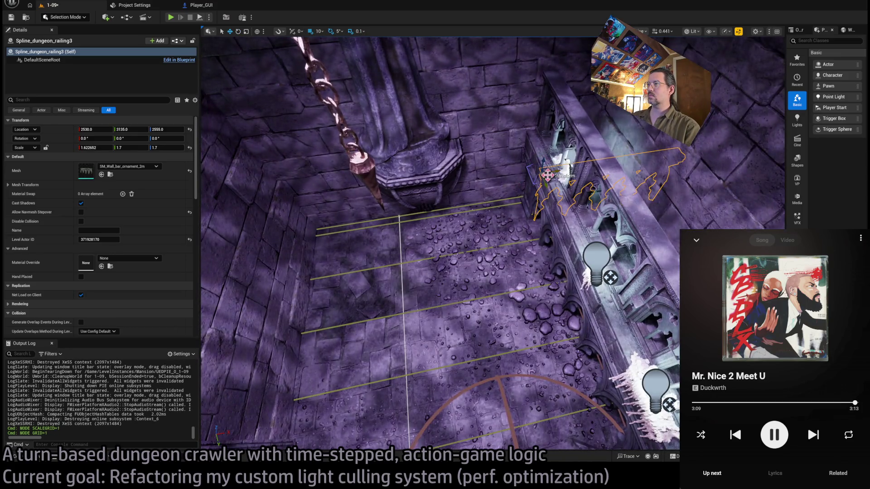
left_click_drag(342, 264, 386, 292)
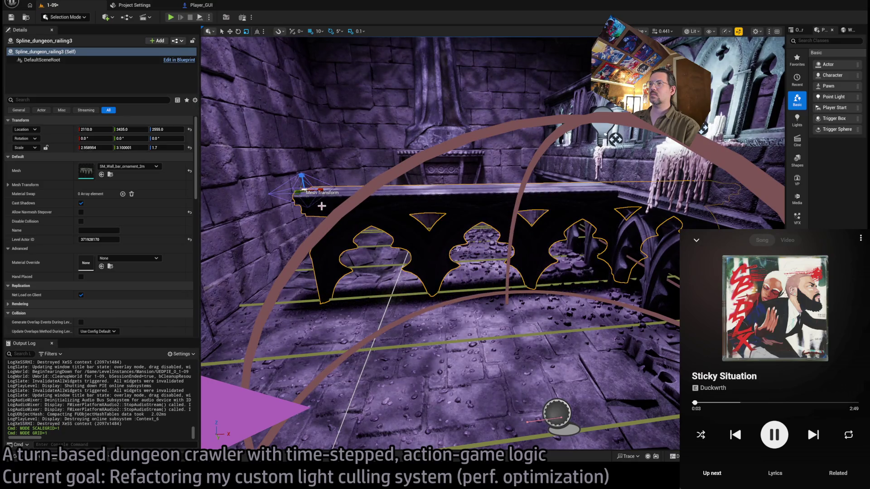
key("ctrl+z")
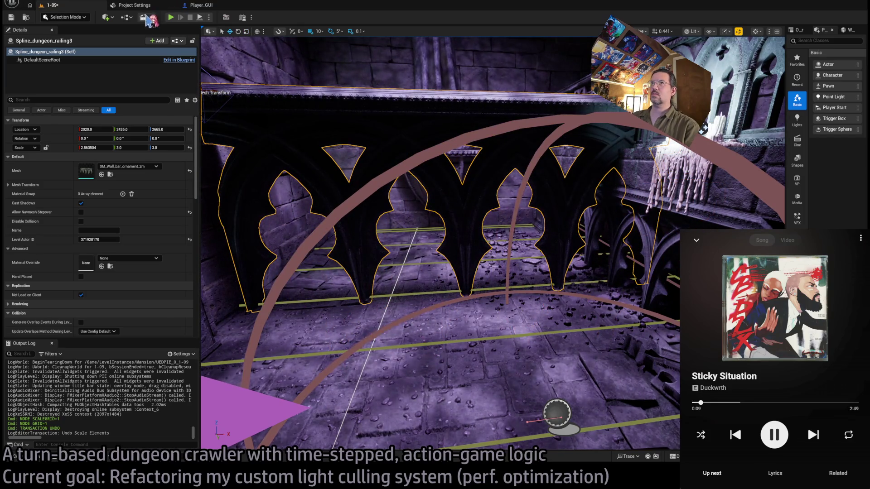
left_click(171, 18)
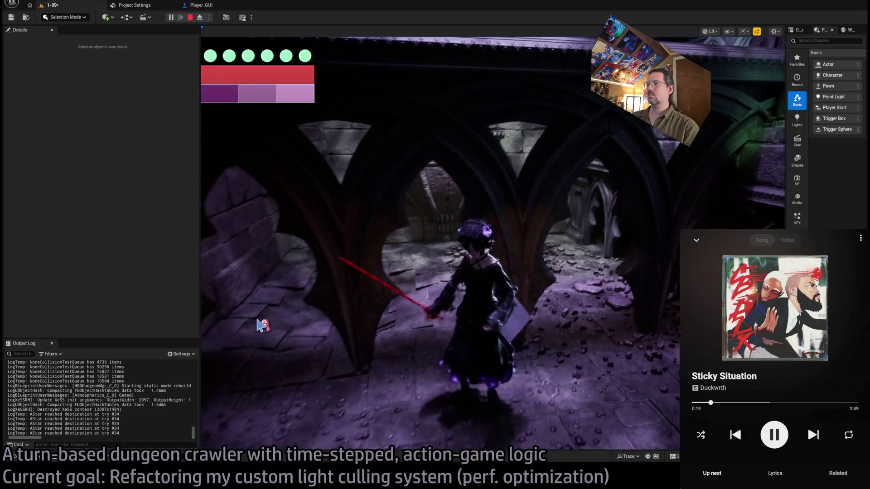
left_click(339, 316)
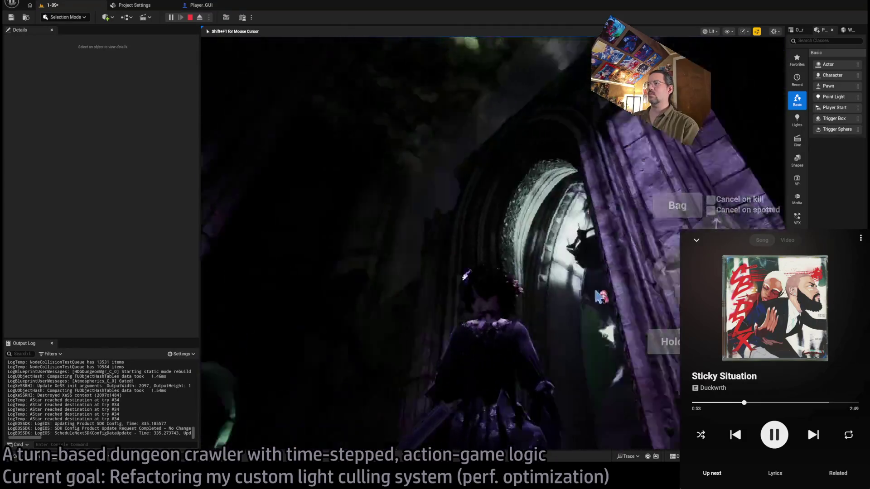
Press Escape to end the walk-through play session.
key("Escape")
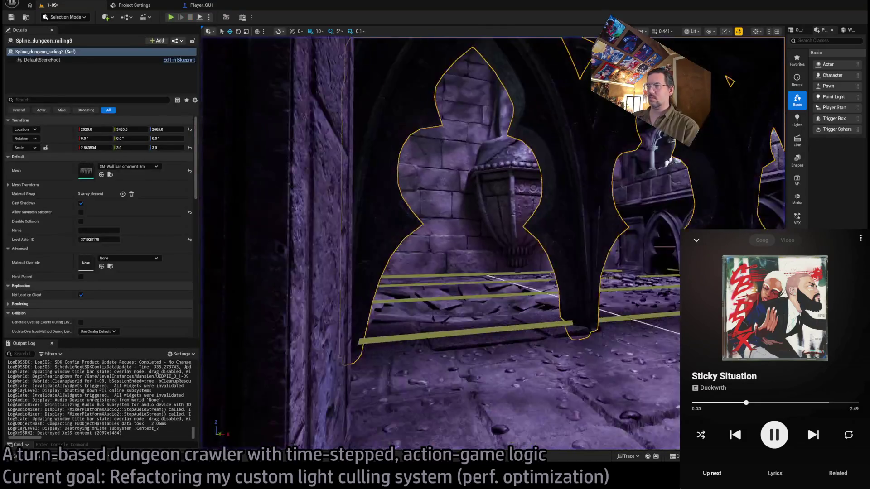
Delete the railing, set Player_GUI's Min Max Radii X to 4.0, and recompile.
key("Delete")
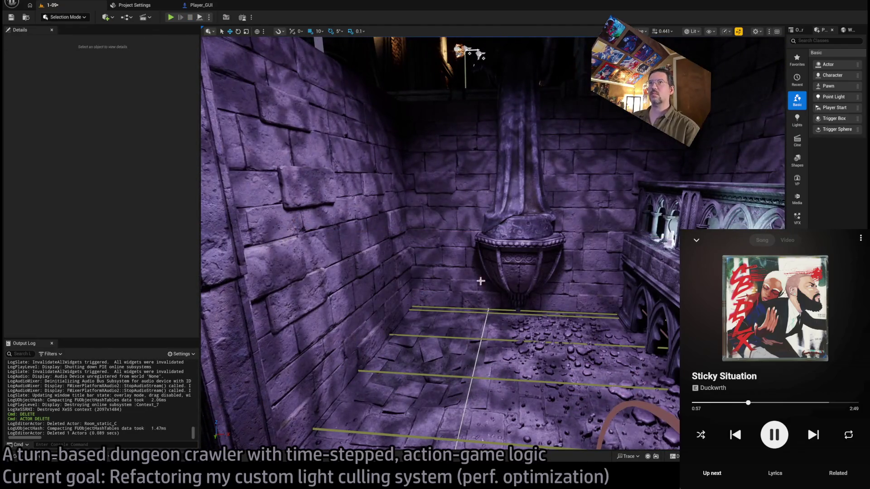
left_click(204, 5)
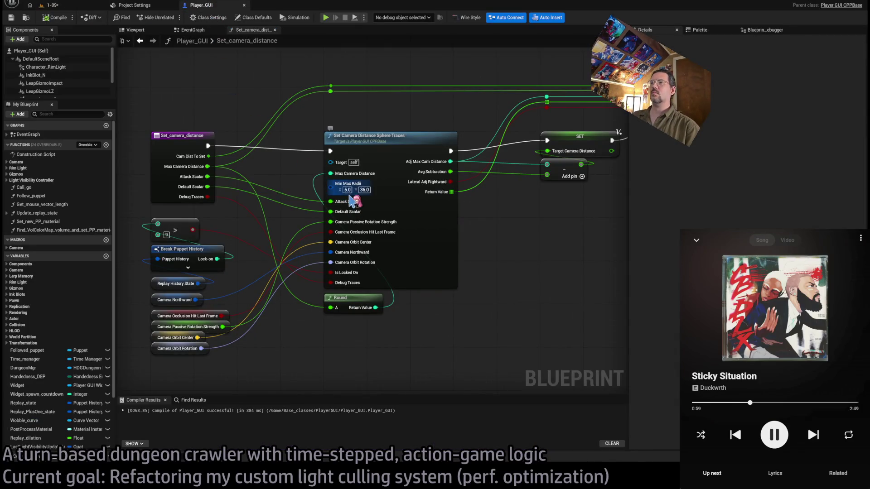
key("Return")
type("4")
key("Return")
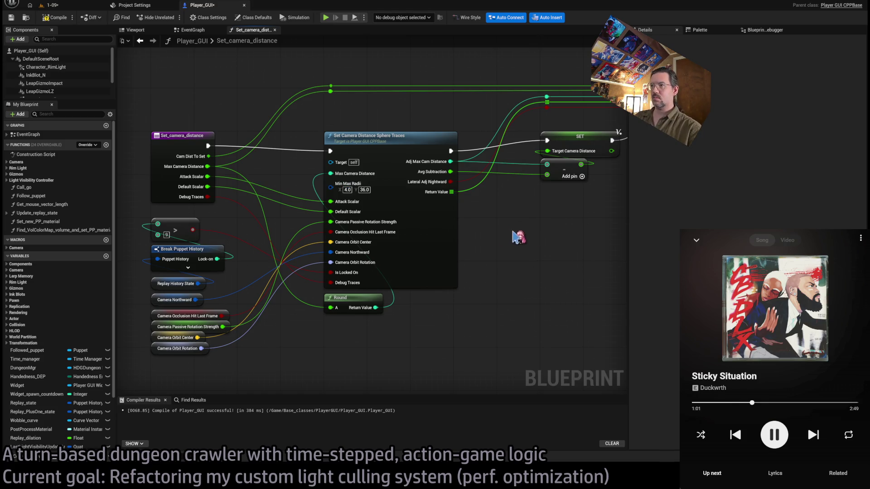
left_click(60, 16)
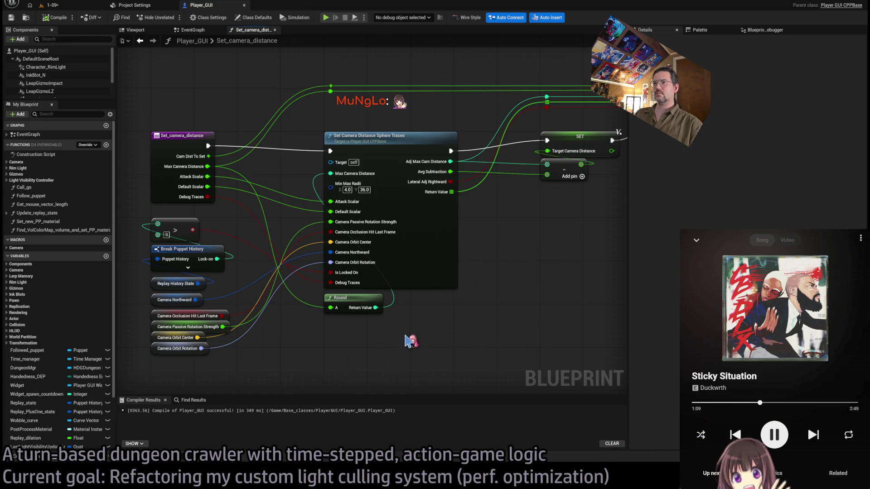
Review the Double FInterp, Select and OR nodes, then pan the EventGraph to Set Camera Distance.
scroll(408, 346, "down", 2)
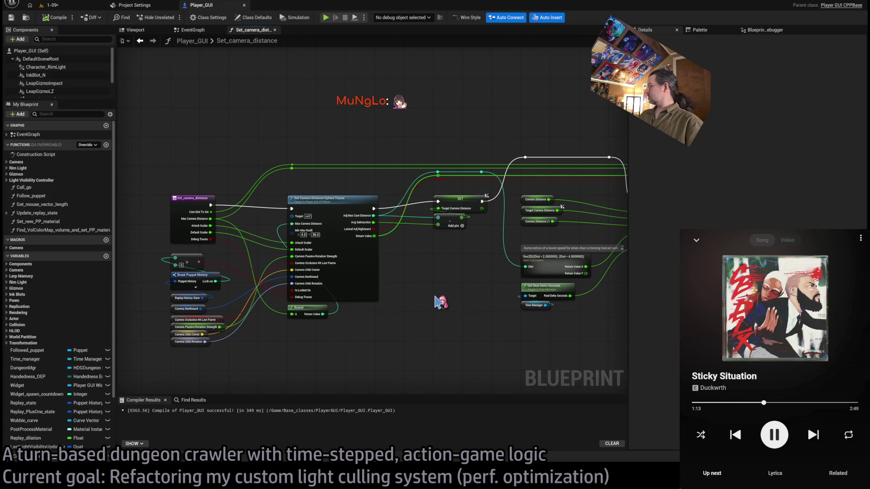
mouse_move(429, 279)
left_mouse_down()
mouse_move(219, 297)
mouse_move(349, 288)
mouse_move(397, 268)
left_mouse_up()
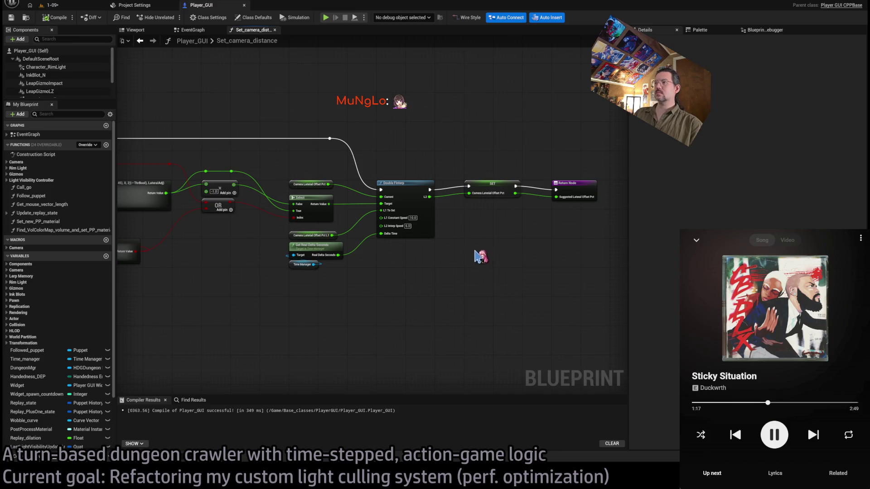
left_click(201, 30)
mouse_move(466, 204)
left_mouse_down()
mouse_move(388, 233)
mouse_move(449, 240)
mouse_move(480, 233)
left_mouse_up()
scroll(434, 251, "down", 5)
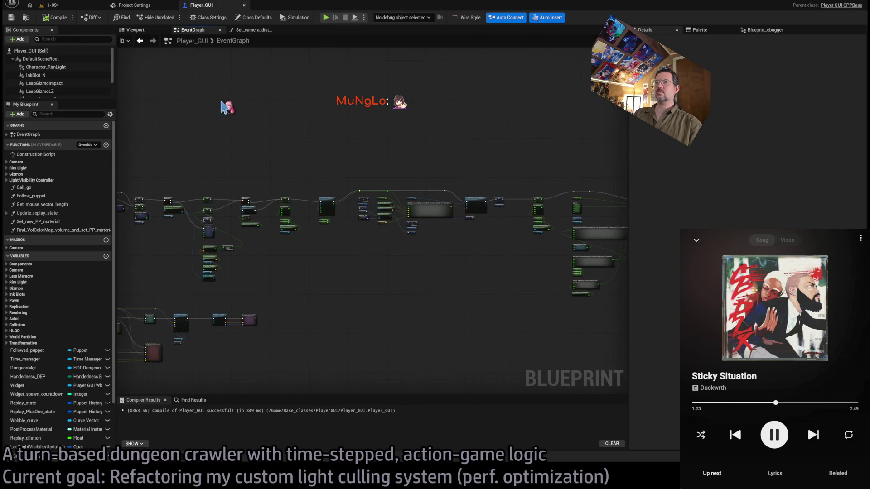
Close the Set_camera_distance function graph in the Blueprint editor.
left_click(249, 31)
middle_click(251, 31)
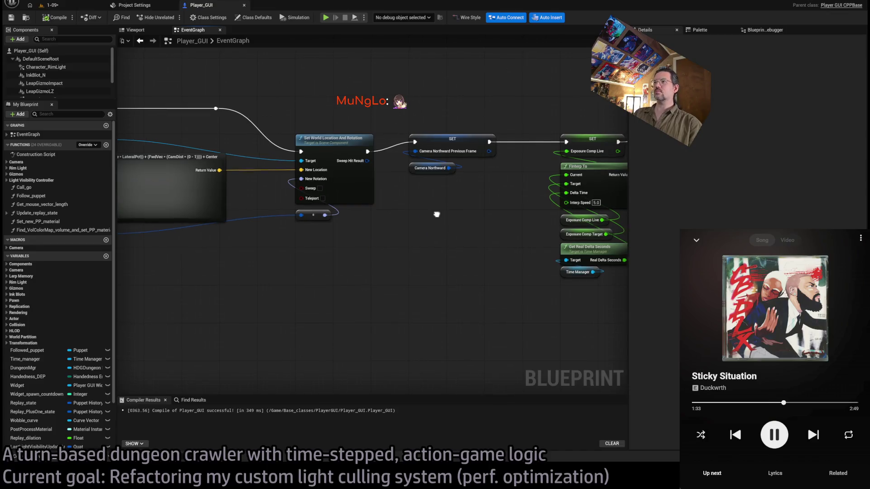
scroll(337, 237, "down", 5)
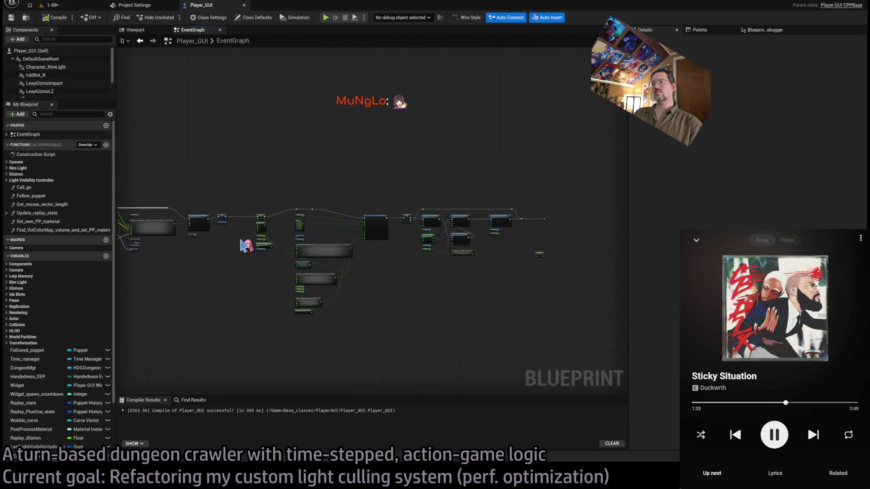
Box-select the EventGraph camera and post-process nodes, then undo the last Blueprint edit.
mouse_move(570, 191)
left_mouse_down()
mouse_move(234, 348)
mouse_move(224, 335)
left_mouse_up()
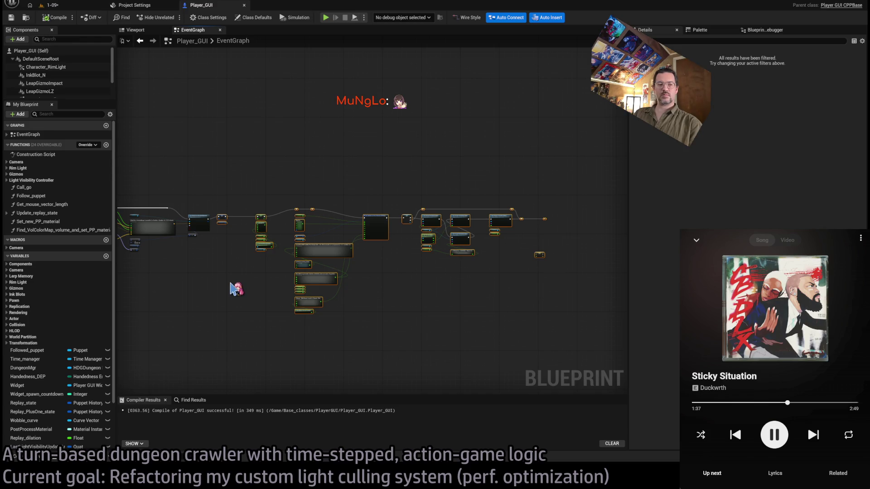
scroll(236, 287, "up", 5)
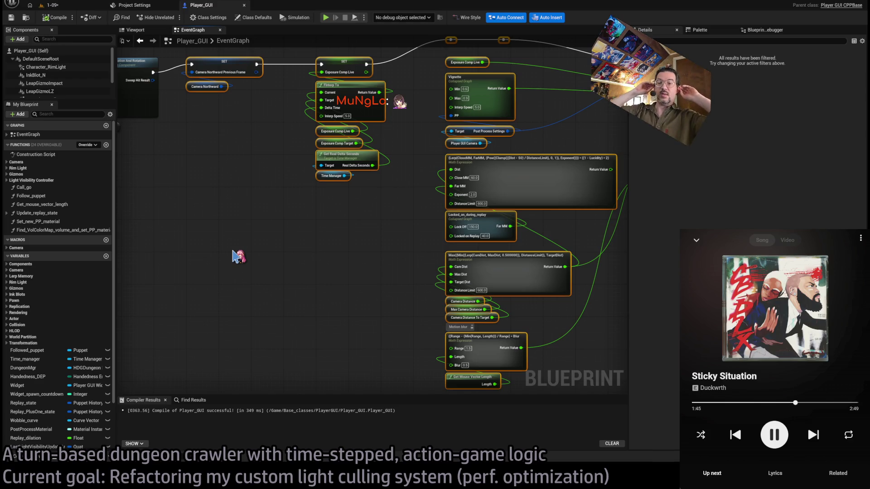
key("ctrl+z")
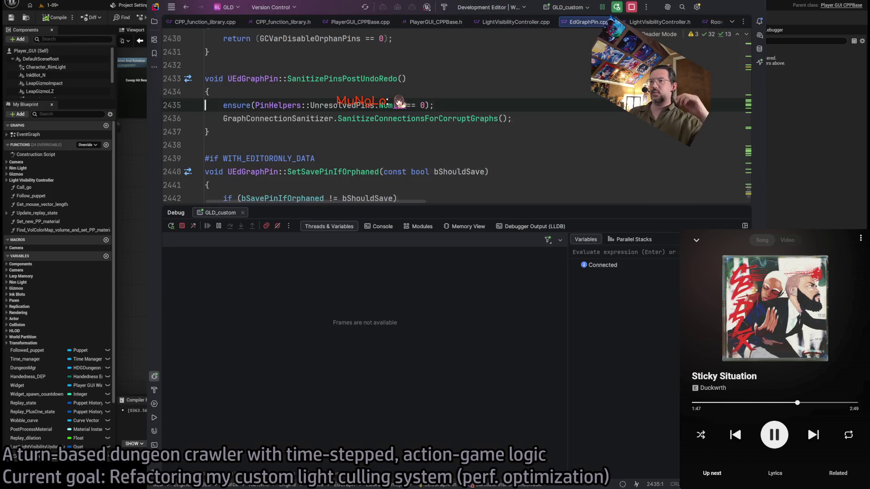
Continue past the ensure in Rider to return to Unreal's Player_GUI EventGraph.
key("alt+Tab")
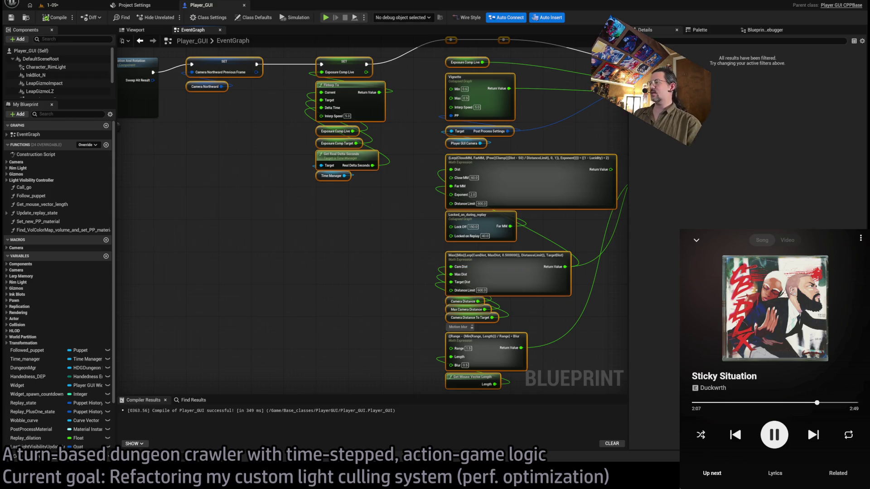
Deselect the EventGraph nodes, look over the post-process nodes, and switch back to level 1-09.
left_click(326, 252)
scroll(330, 268, "up", 2)
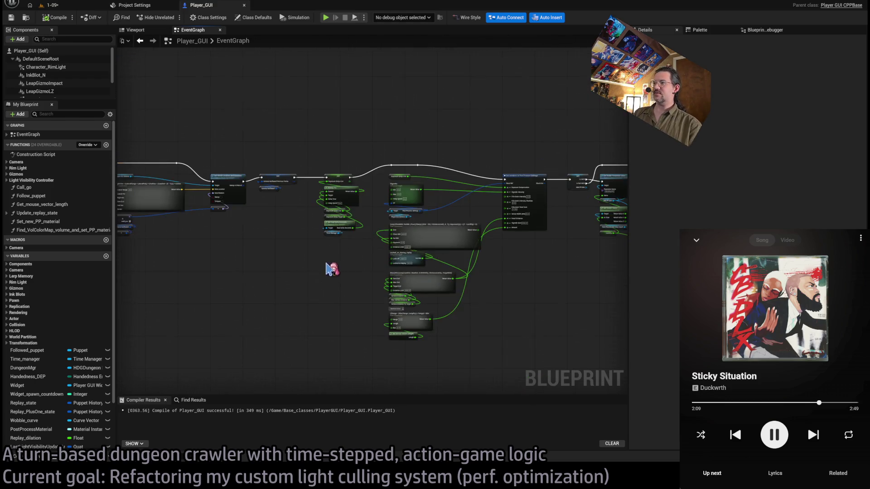
scroll(434, 262, "down", 3)
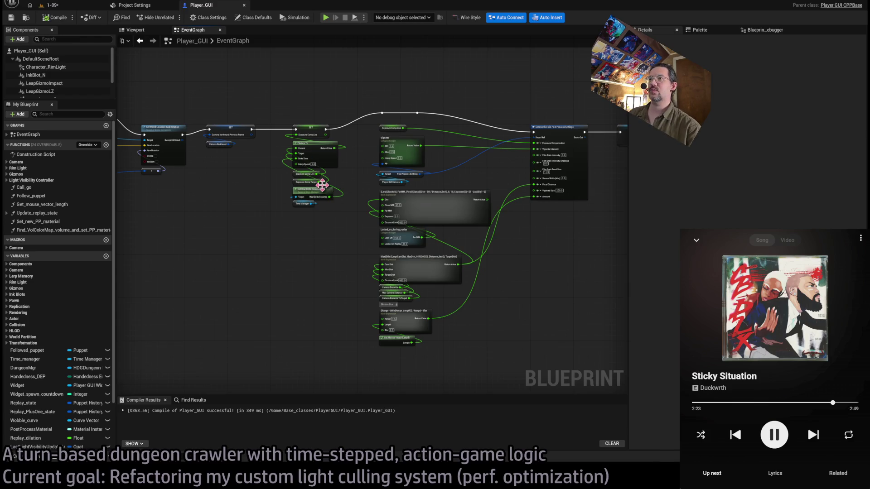
scroll(322, 185, "up", 2)
scroll(379, 188, "up", 1)
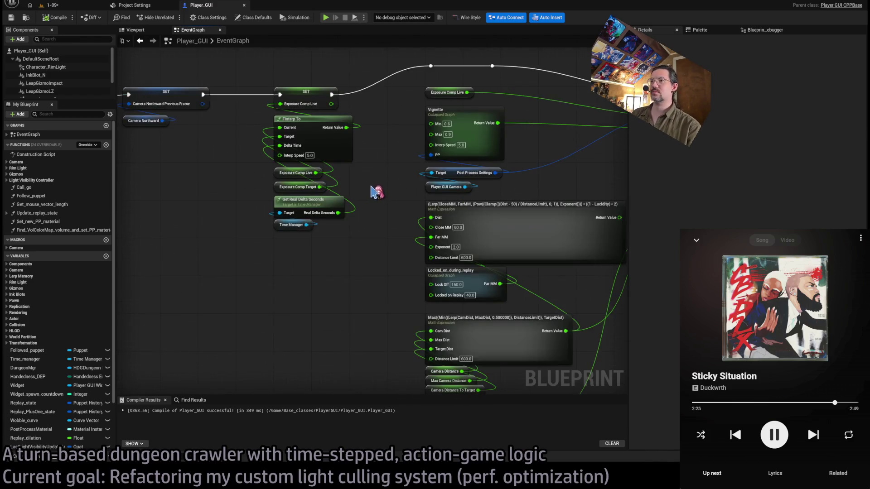
left_click_drag(376, 193, 350, 212)
scroll(284, 274, "down", 3)
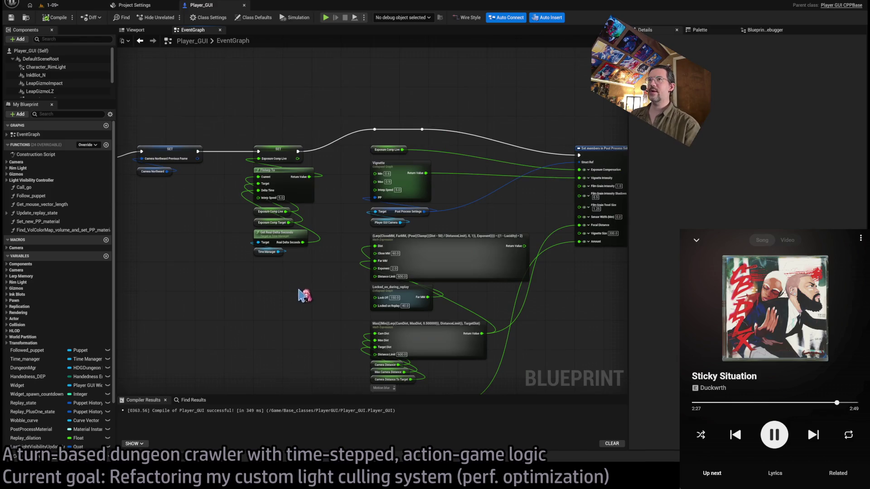
left_click(69, 5)
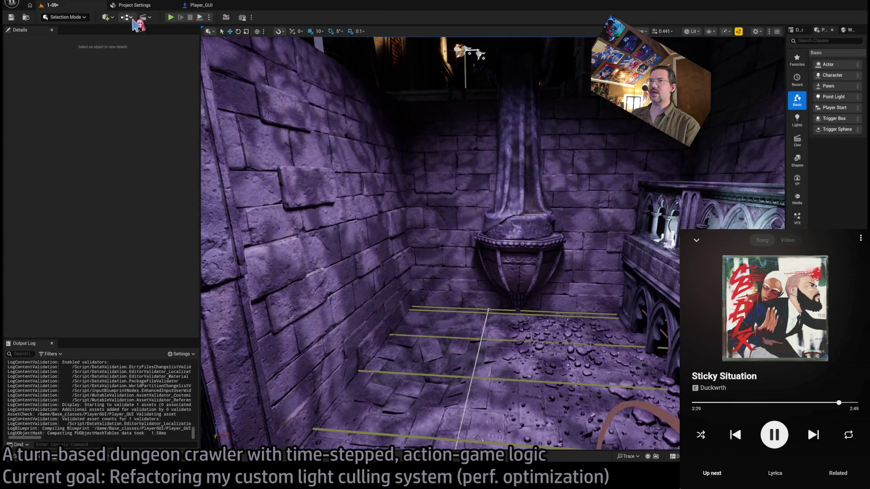
Select the railing along the balustrade and rotate it 10 degrees around Z.
left_click_drag(446, 190, 541, 222)
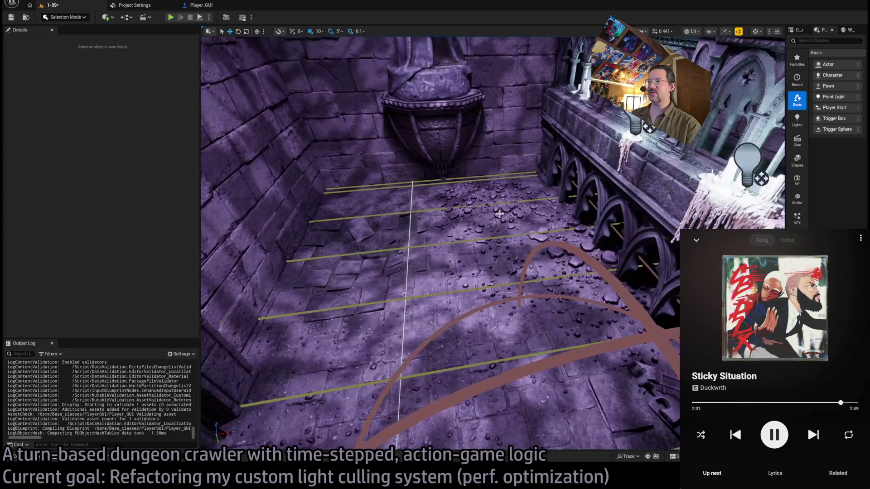
key("ctrl+z")
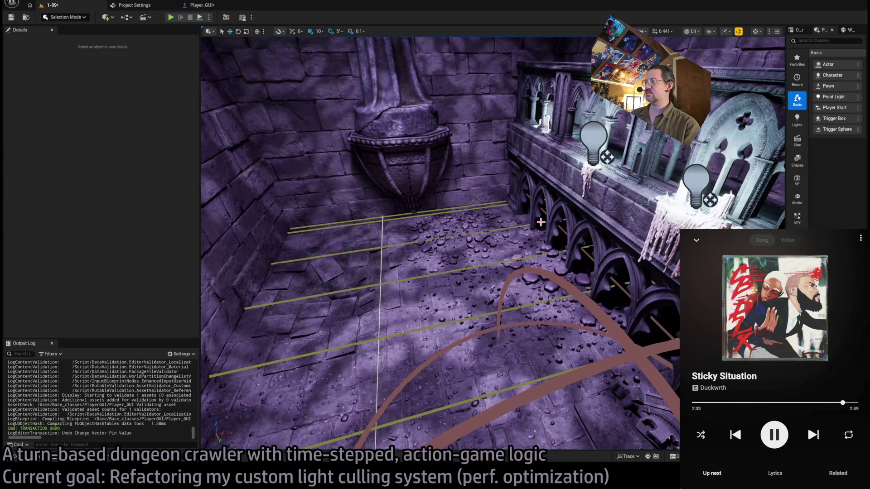
key("ctrl+y")
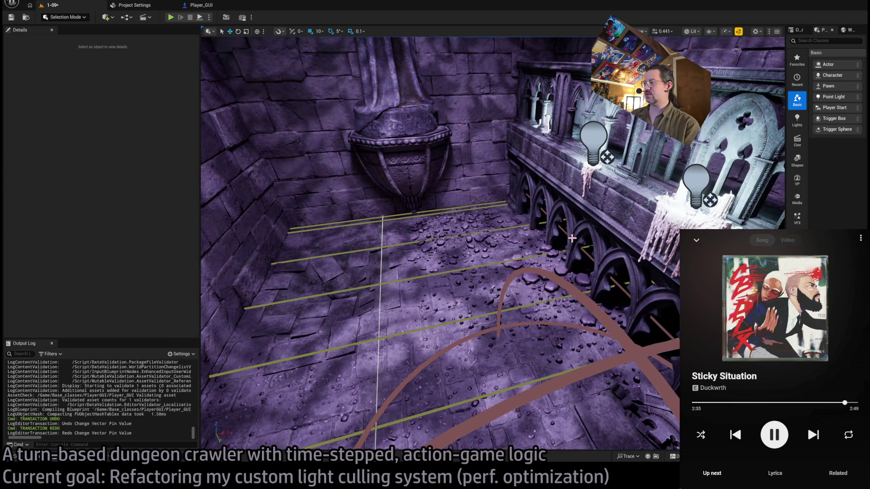
left_click(521, 186)
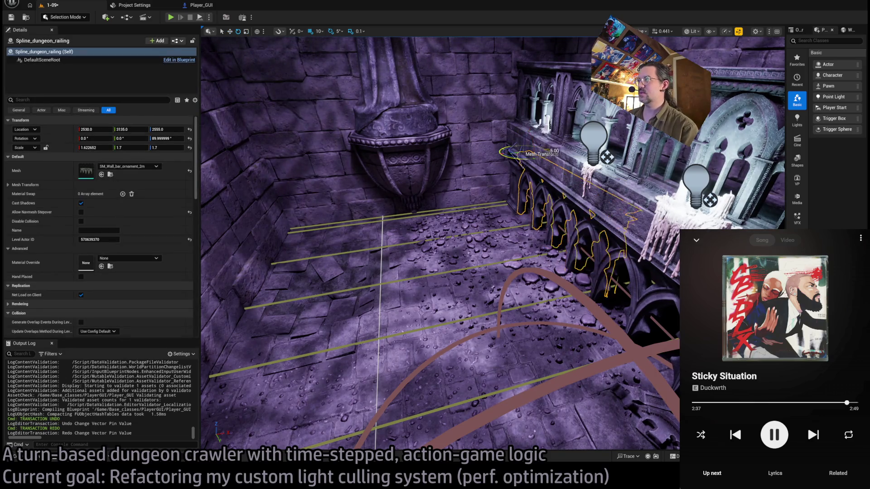
mouse_move(507, 152)
left_mouse_down()
mouse_move(515, 165)
mouse_move(211, 285)
left_mouse_up()
Move the railing to X 2010, scale it to about 2.8, and start play-testing.
key("f")
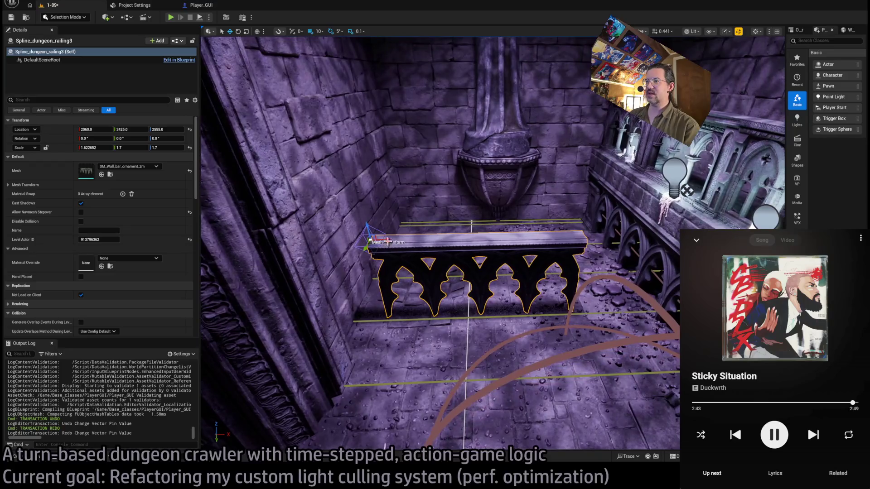
mouse_move(388, 241)
left_mouse_down()
mouse_move(345, 244)
mouse_move(329, 168)
left_mouse_up()
key("w")
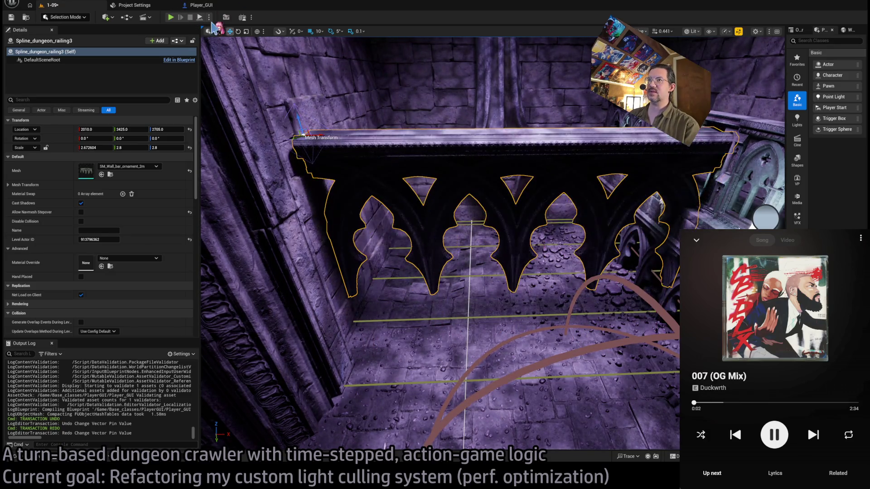
key("alt+p")
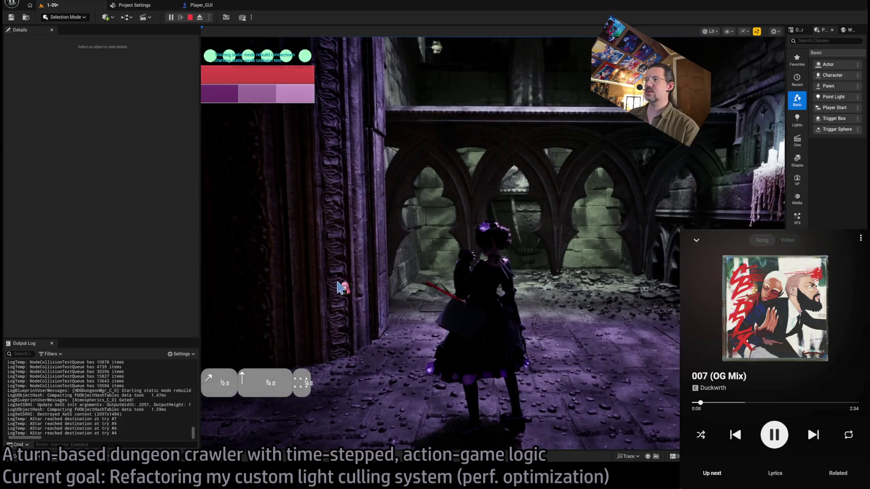
Walk the character through the arches and down the corridor, then stop and select the room mesh.
key("w")
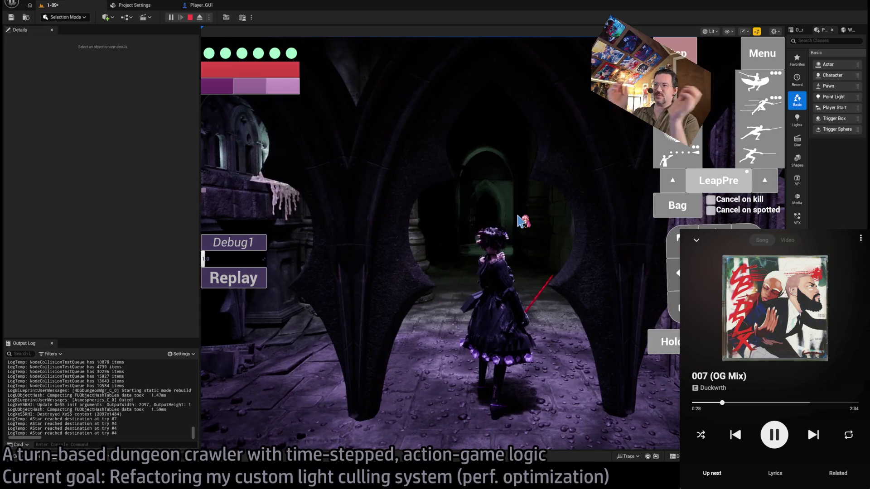
left_click(524, 227)
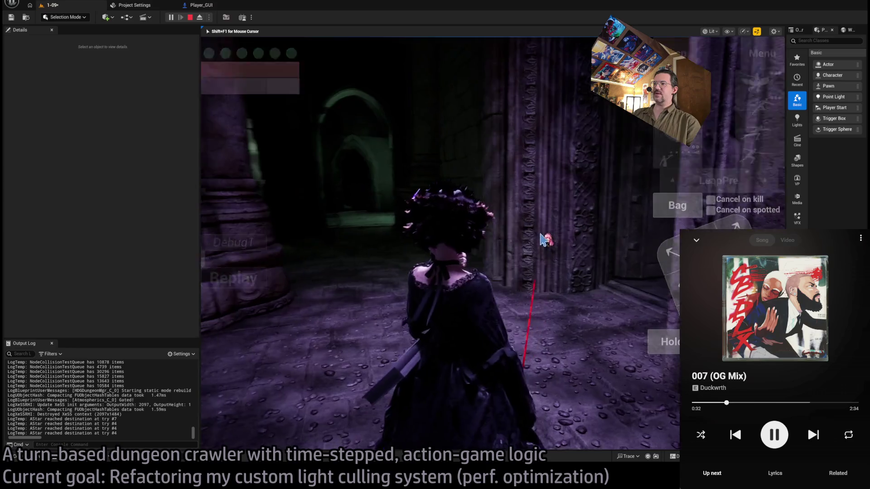
left_click(544, 239)
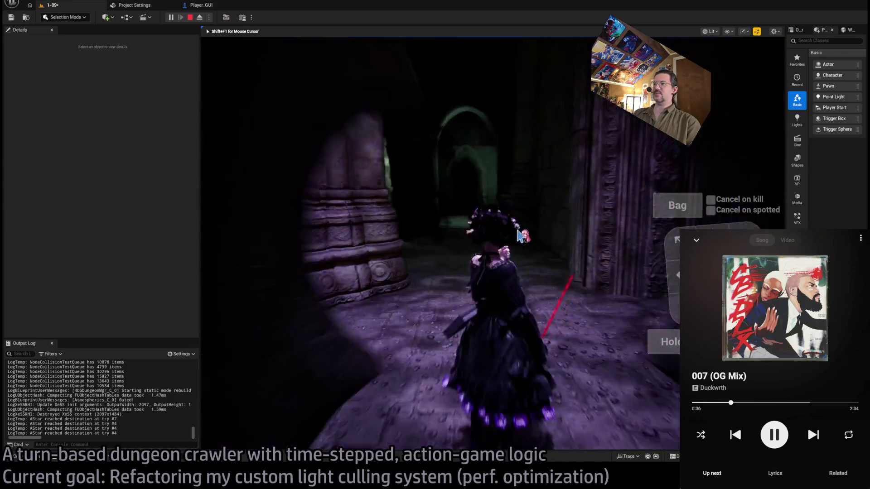
left_click(465, 239)
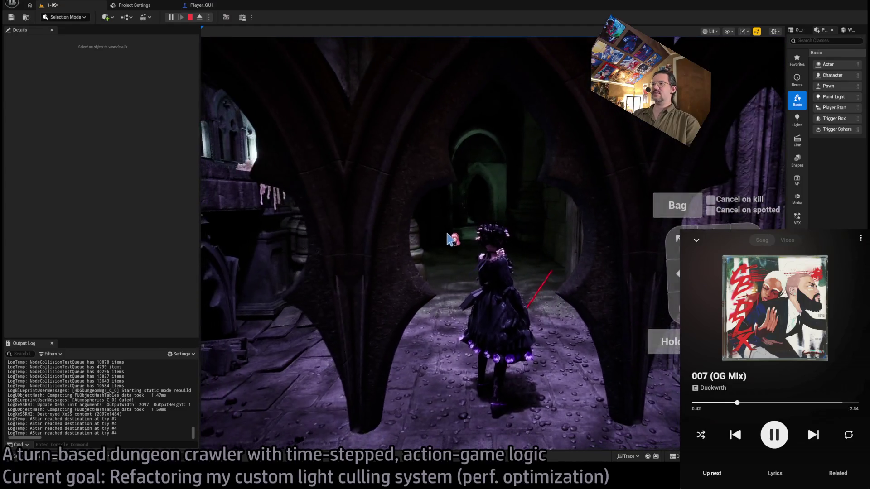
left_click(398, 243)
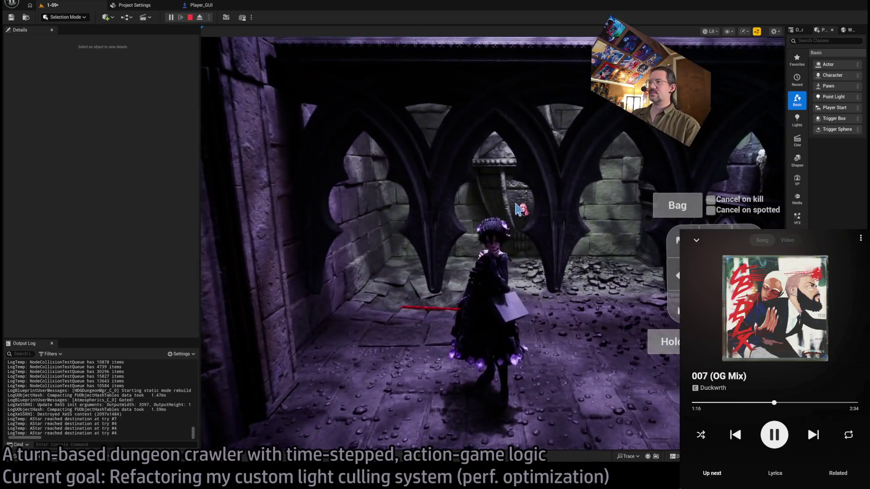
key("Escape")
left_click(518, 209)
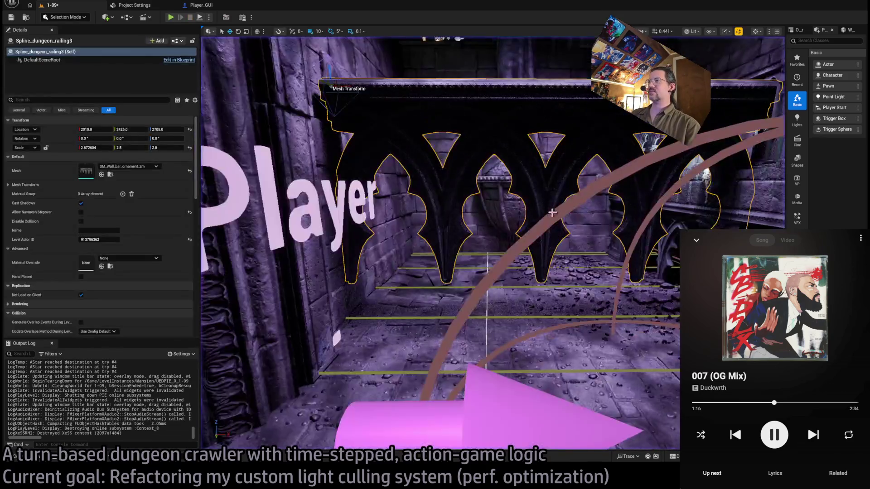
Delete the selected room actor and play level 1-09 again.
key("Delete")
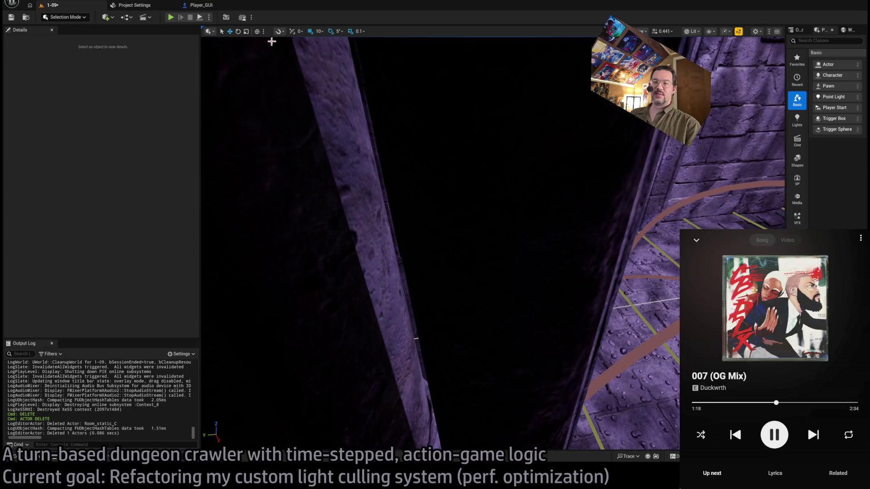
key("alt+p")
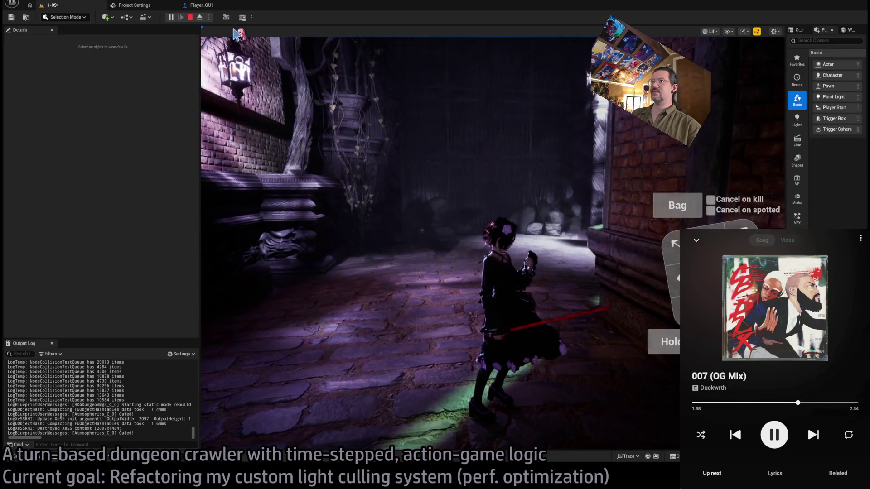
Eject with F8, repossess the player, and look around the alleys and brick walls.
key("F8")
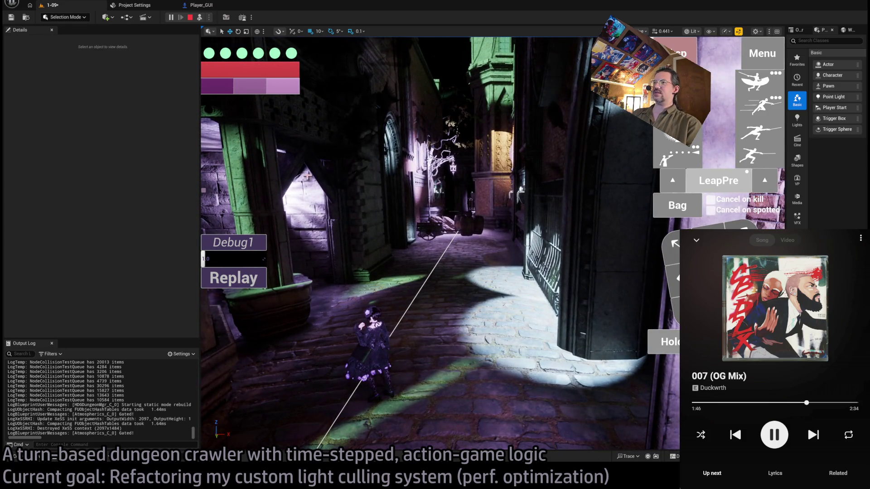
left_click(200, 18)
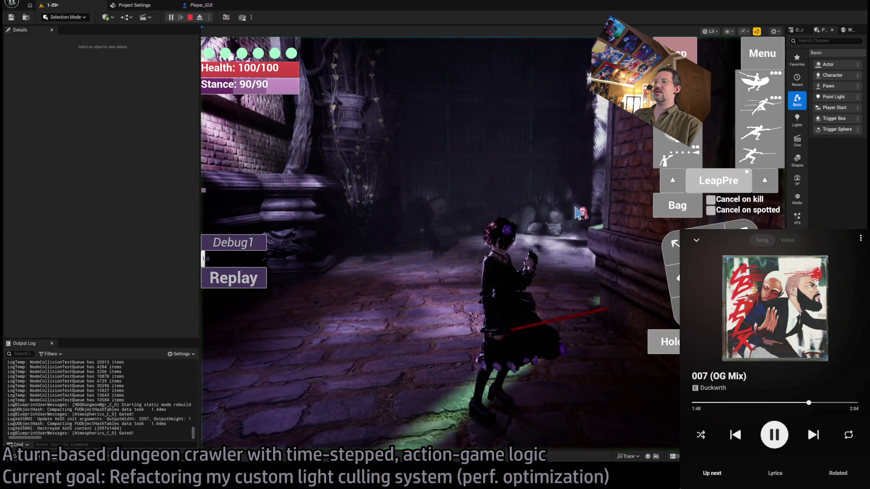
mouse_move(627, 202)
left_mouse_down()
mouse_move(243, 191)
mouse_move(533, 196)
left_mouse_up()
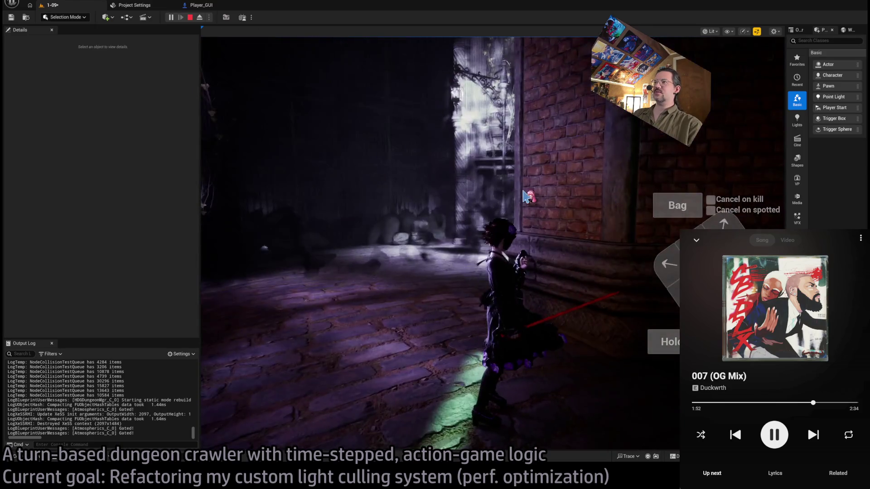
left_click(352, 237)
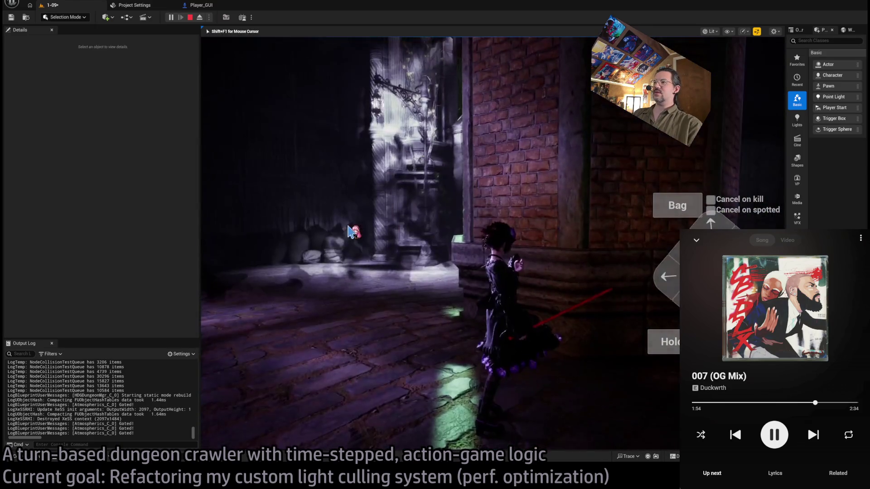
mouse_move(352, 232)
left_mouse_down()
mouse_move(388, 204)
mouse_move(671, 234)
mouse_move(562, 217)
left_mouse_up()
mouse_move(561, 248)
left_mouse_down()
mouse_move(382, 222)
mouse_move(571, 271)
left_mouse_up()
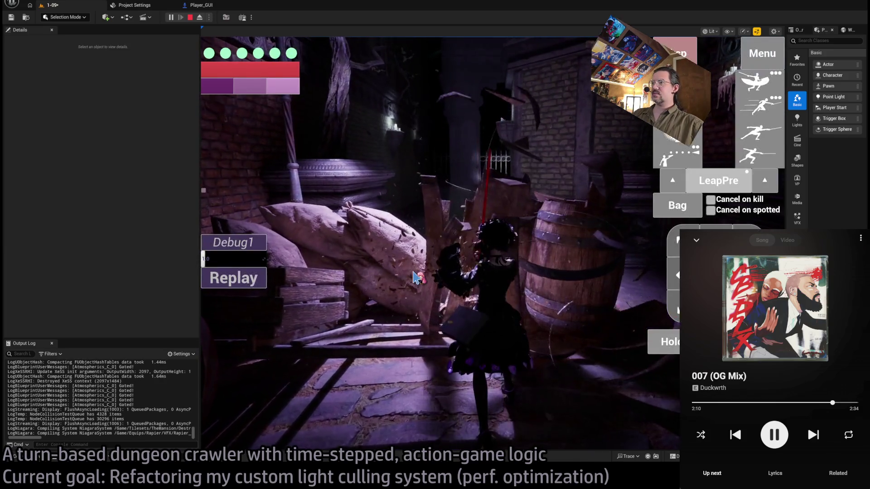
left_click(482, 261)
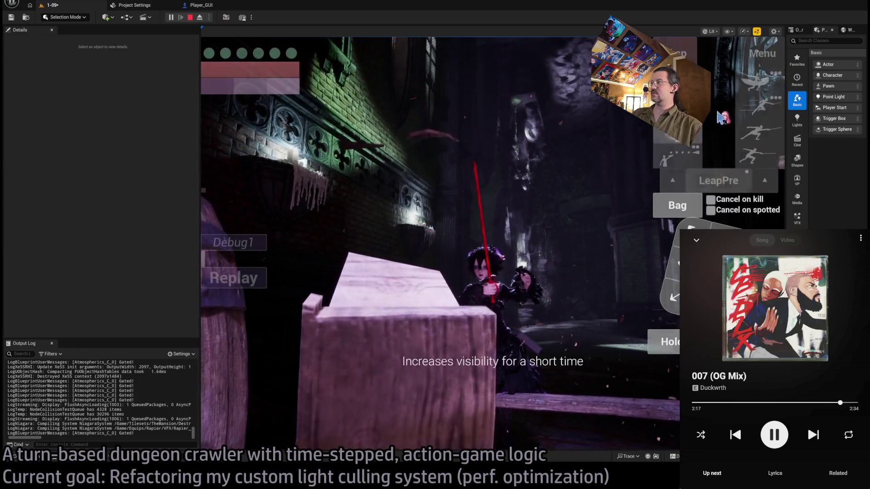
Fire the projectile attack skill and stop the play session.
mouse_move(757, 135)
left_click(678, 156)
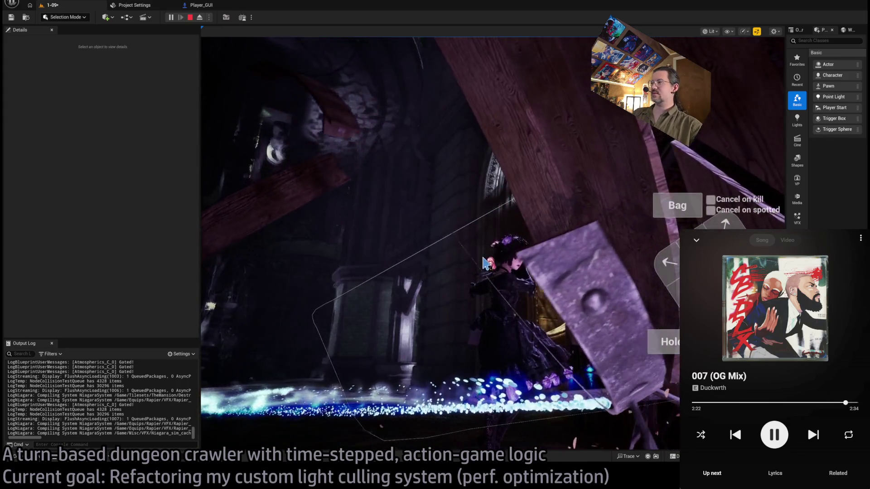
key("Escape")
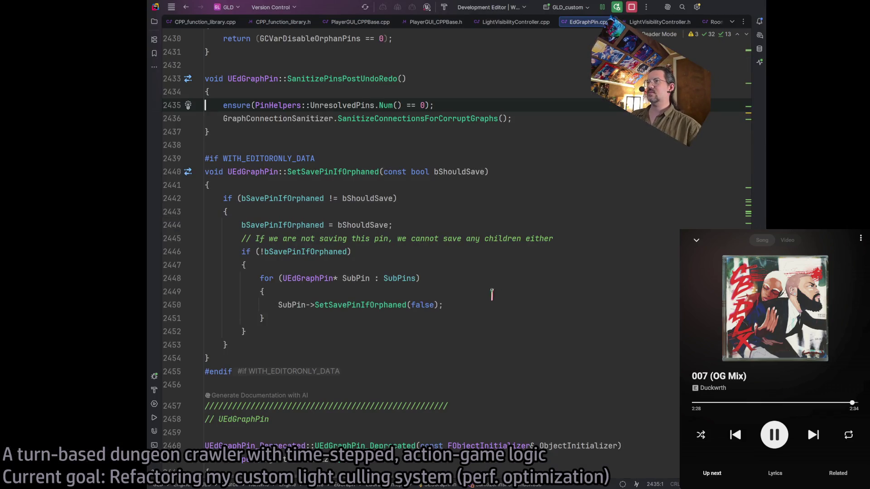
Close EdGraphPin.cpp and return to UpdateCameraLocation in LightVisibilityController.cpp.
scroll(498, 292, "up", 5)
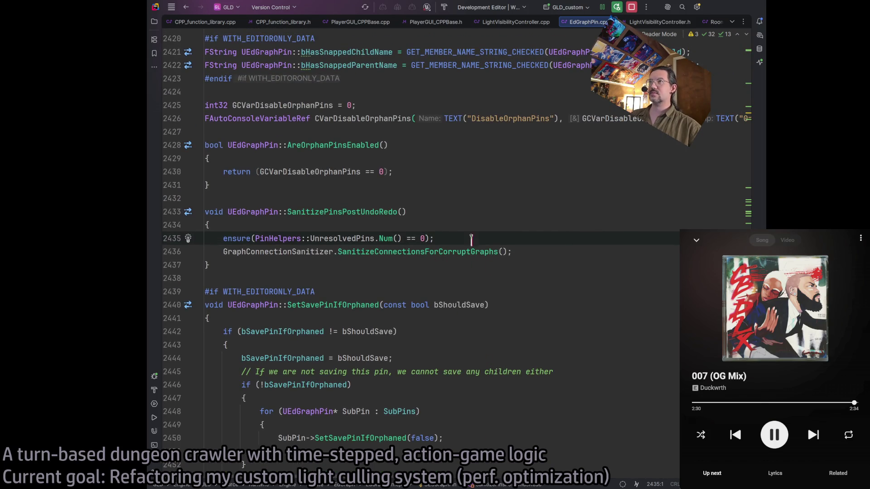
middle_click(587, 22)
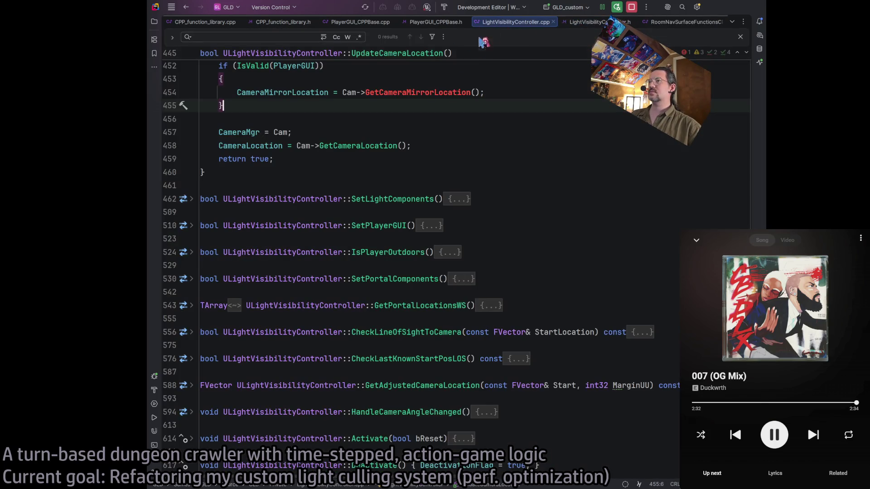
key("ctrl+z")
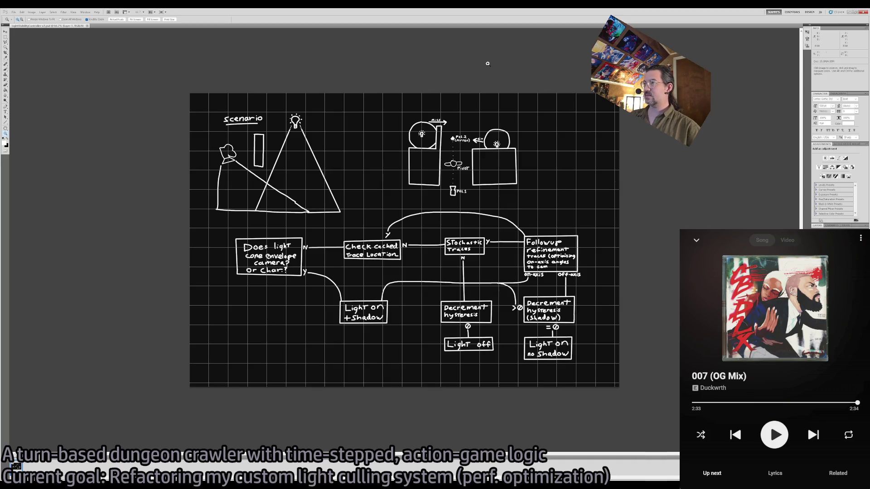
Hide the grid, zoom into the mirror sketch, and temporarily circle Pos.1 with the brush.
key("ctrl+apostrophe")
mouse_move(481, 132)
left_mouse_down()
mouse_move(527, 169)
mouse_move(373, 144)
left_mouse_up()
key("b")
key("ctrl+z")
mouse_move(357, 378)
left_mouse_down()
mouse_move(435, 385)
mouse_move(302, 410)
left_mouse_up()
key("ctrl+z")
Temporarily loop the Pivot and Pos.2 (Mirror) with brush strokes, undoing each one.
left_click_drag(458, 315, 448, 272)
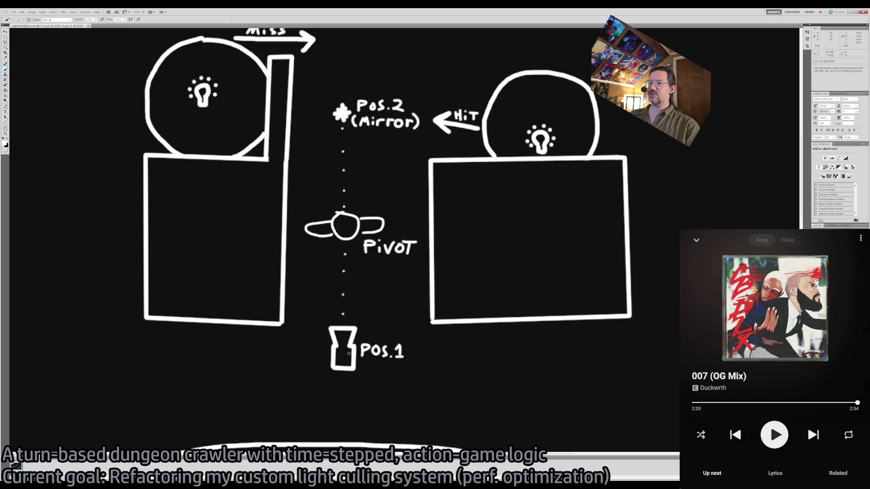
mouse_move(361, 325)
left_mouse_down()
mouse_move(293, 358)
mouse_move(390, 340)
left_mouse_up()
key("ctrl+z")
mouse_move(374, 194)
left_mouse_down()
mouse_move(402, 203)
mouse_move(380, 256)
left_mouse_up()
key("ctrl+z")
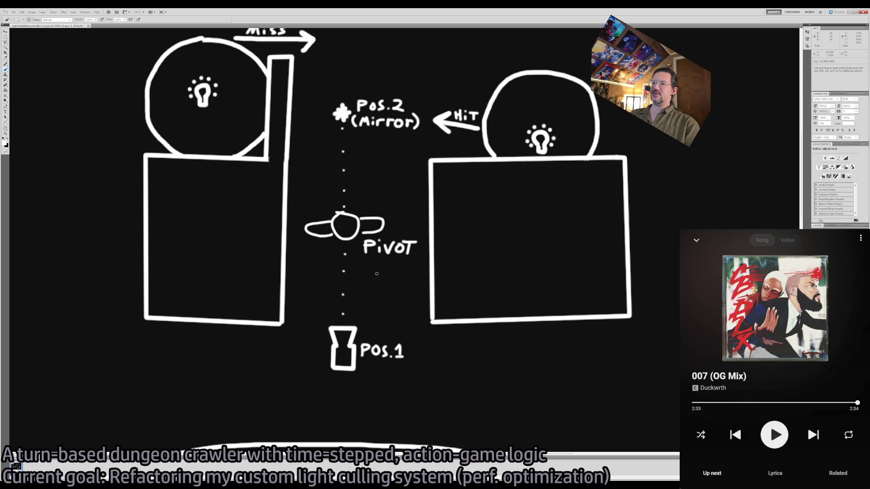
mouse_move(346, 142)
left_mouse_down()
mouse_move(385, 132)
mouse_move(345, 77)
mouse_move(318, 82)
mouse_move(370, 143)
left_mouse_up()
key("ctrl+z")
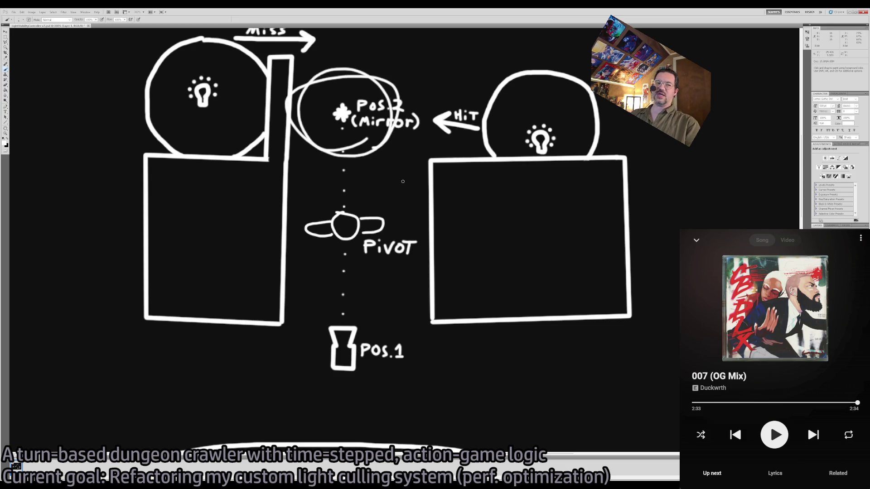
key("ctrl+z")
Sketch lines from the right bulb to Pos.2, then undo them to keep the drawing unchanged.
scroll(402, 181, "up", 3)
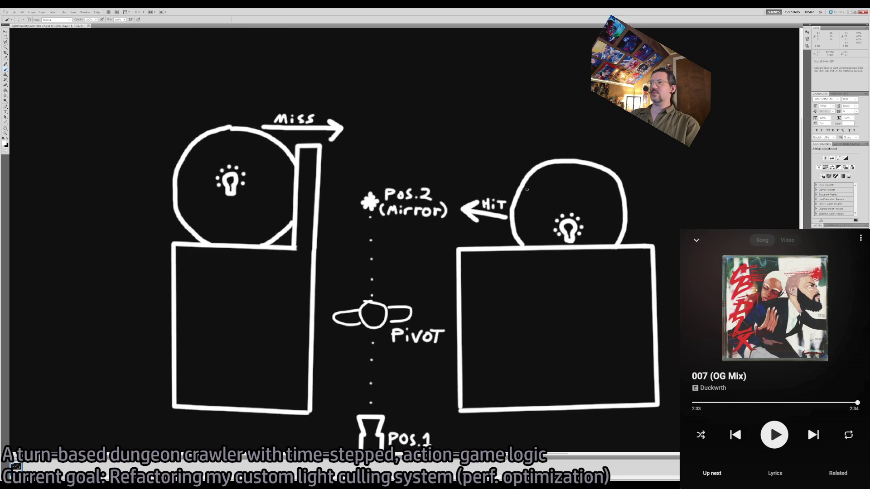
scroll(524, 259, "down", 2)
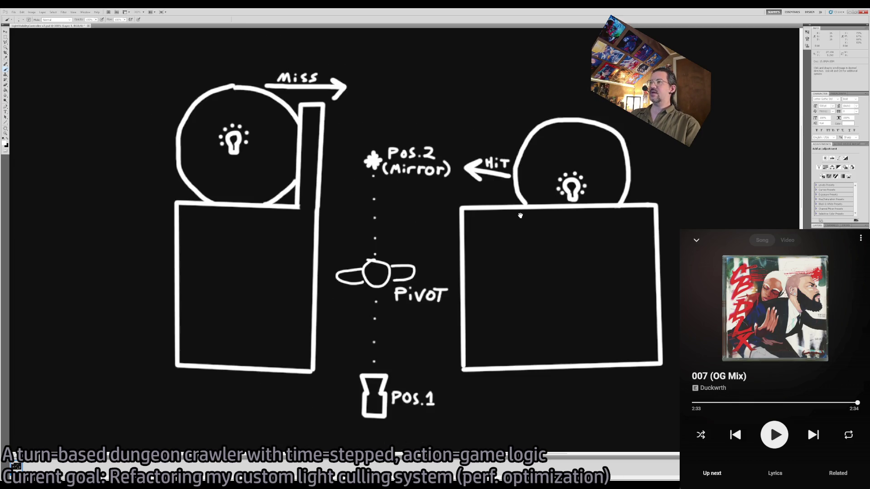
mouse_move(558, 185)
left_mouse_down()
mouse_move(362, 394)
mouse_move(566, 181)
mouse_move(363, 394)
mouse_move(363, 146)
mouse_move(354, 163)
mouse_move(449, 165)
left_mouse_up()
key("ctrl+z")
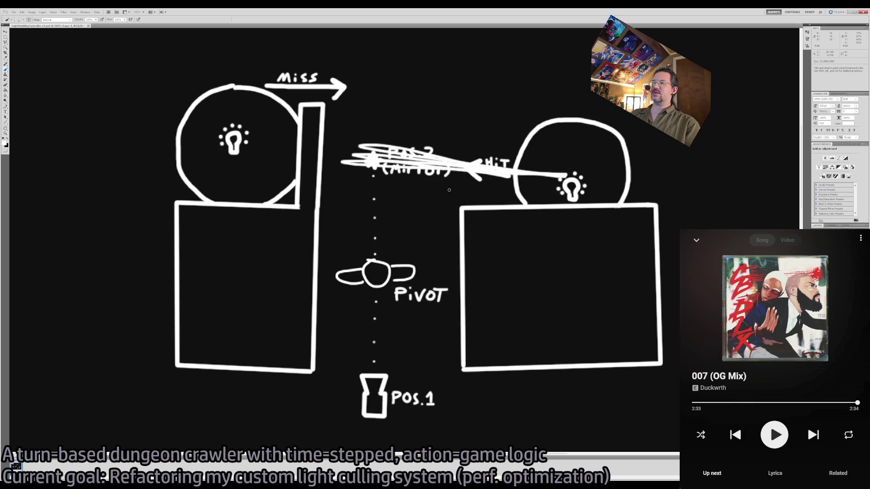
key("ctrl+z")
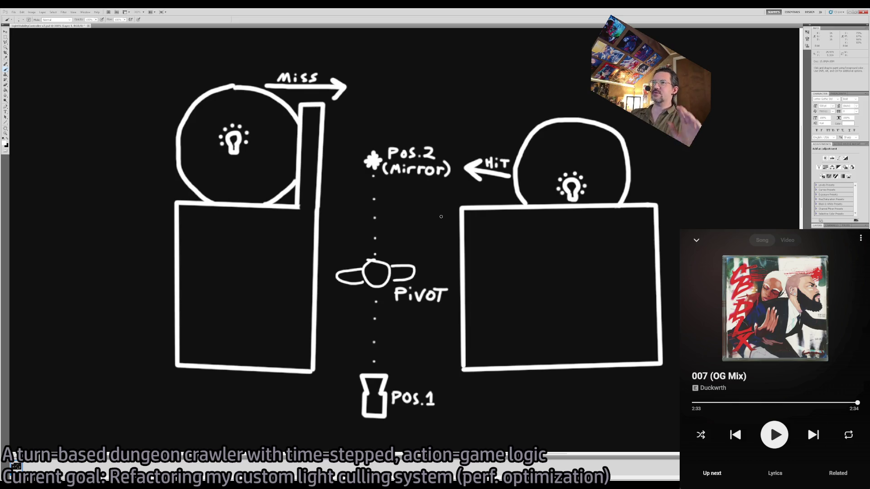
left_click_drag(585, 186, 479, 169)
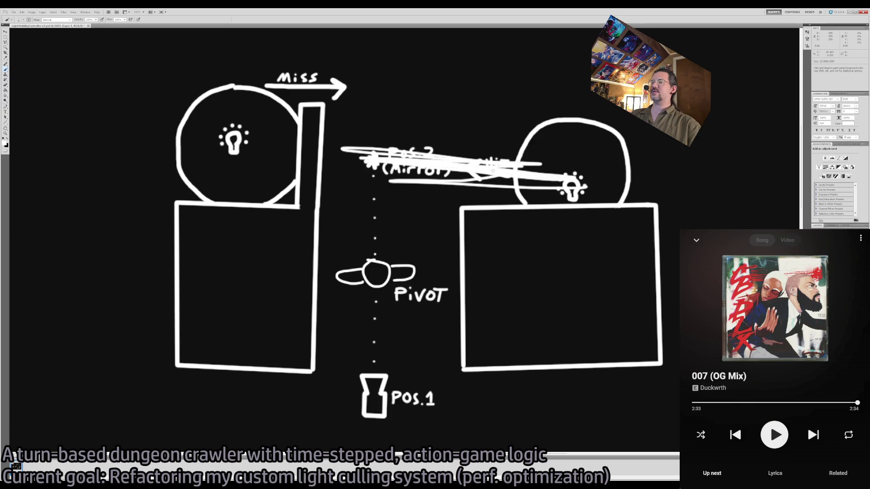
key("ctrl+z")
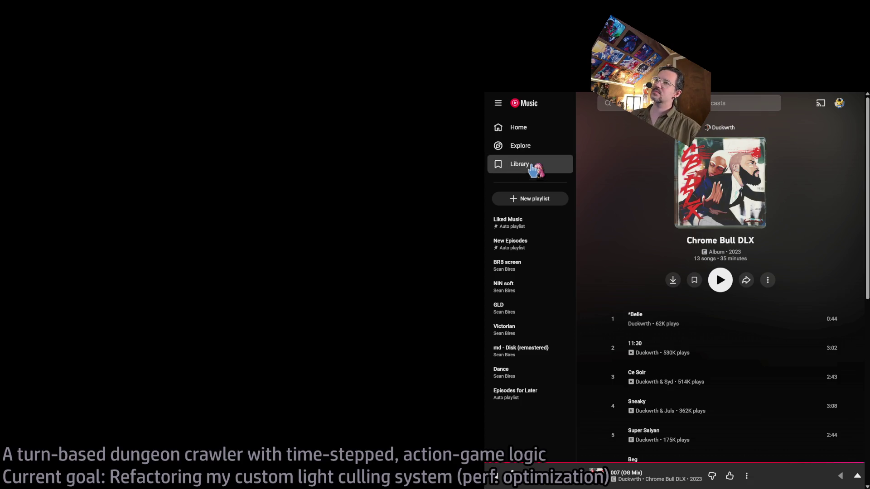
Open the Liked Music playlist and start playing Avalanche.
left_click(534, 171)
left_click_drag(485, 135, 435, 136)
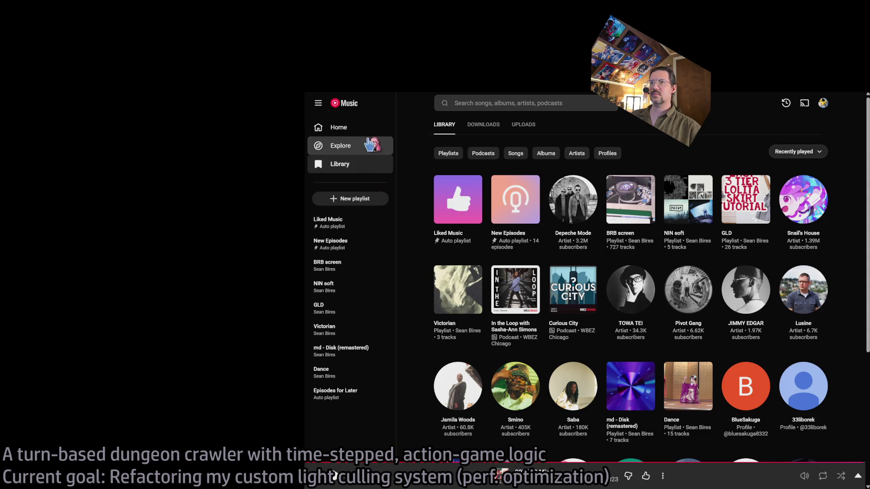
left_click(334, 222)
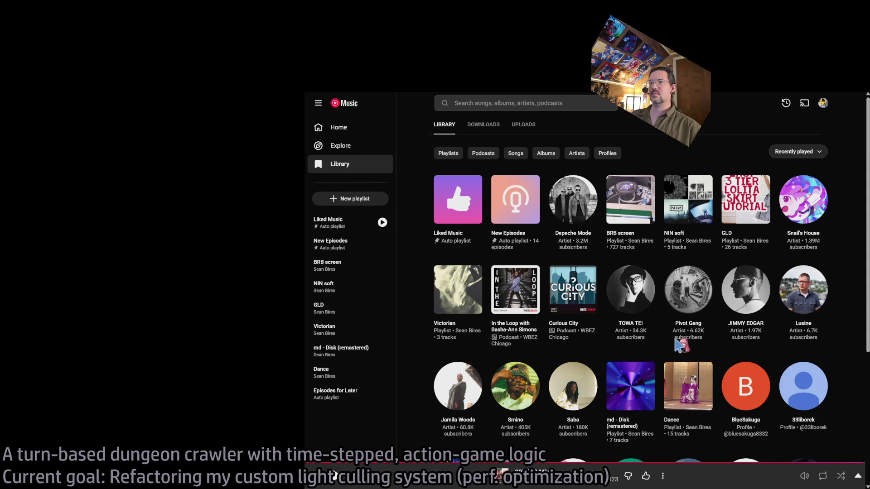
scroll(726, 339, "down", 5)
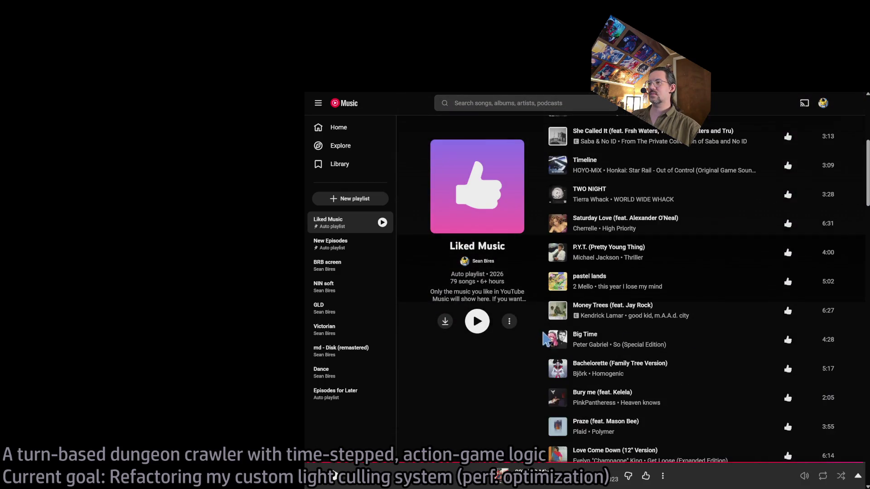
scroll(530, 345, "down", 3)
scroll(527, 362, "down", 5)
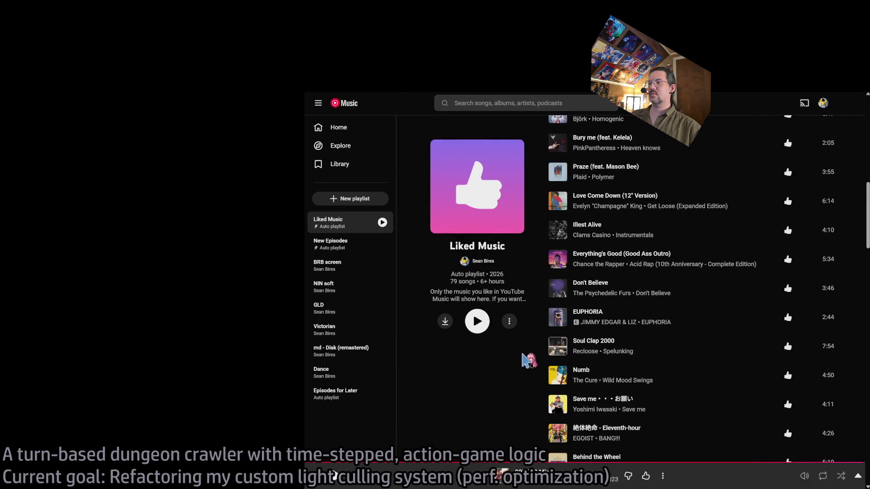
scroll(527, 360, "down", 1)
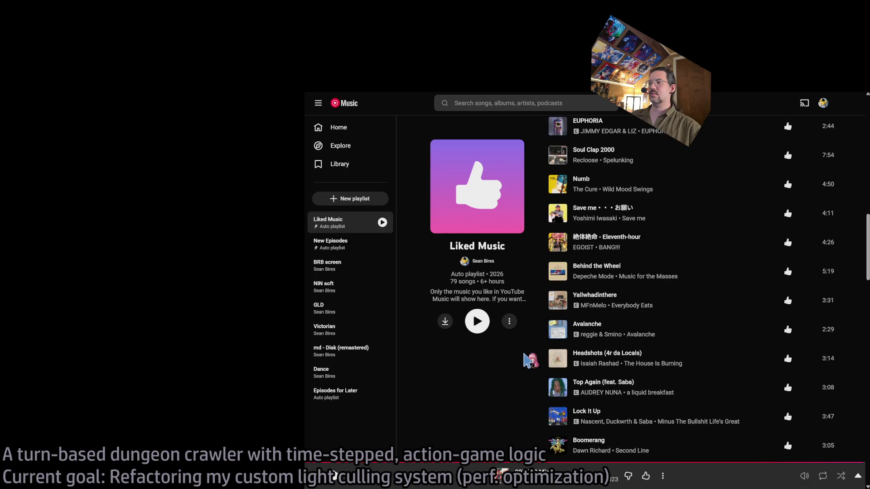
left_click(558, 332)
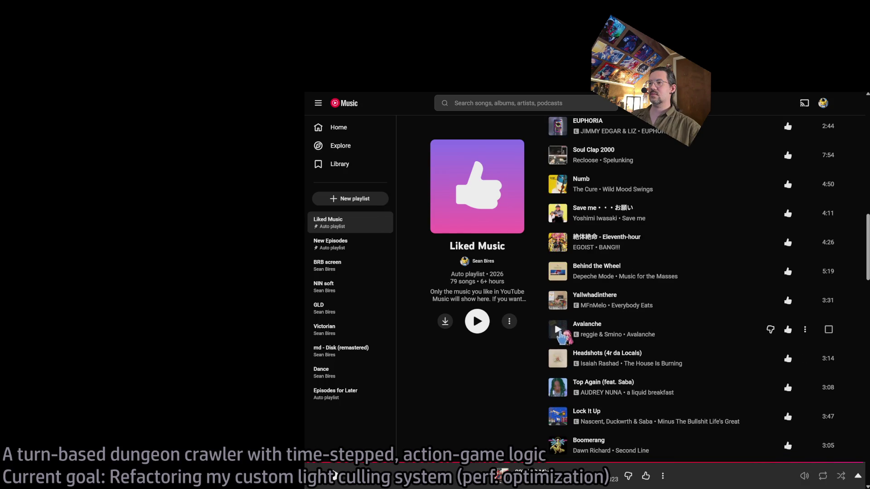
Unlike Yallwhadinthere and shrink the player to a compact Avalanche now-playing view.
left_click(788, 300)
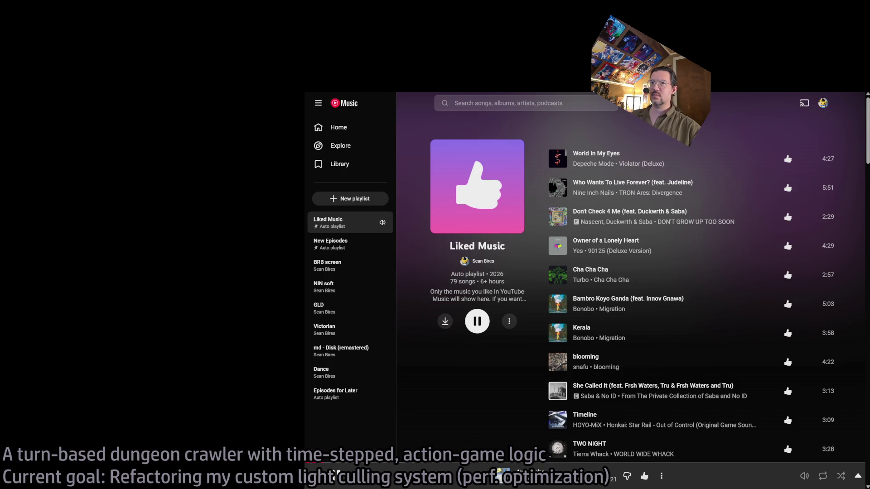
key("super+Down")
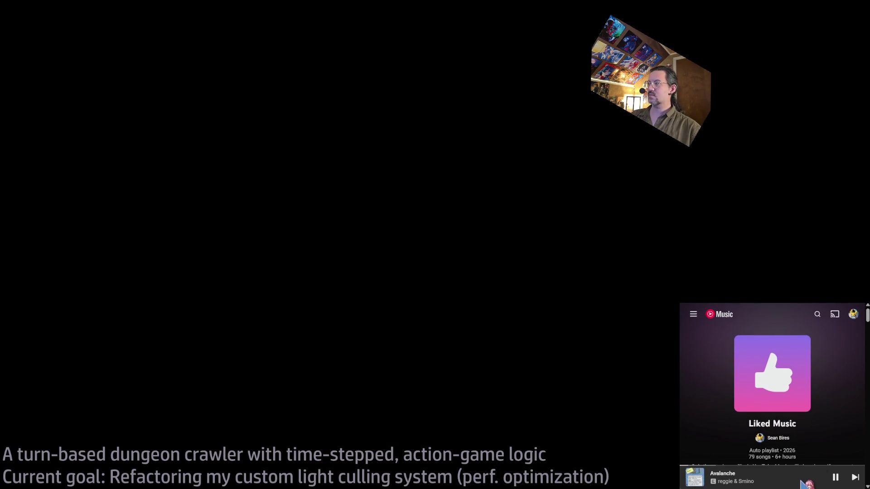
left_click(801, 481)
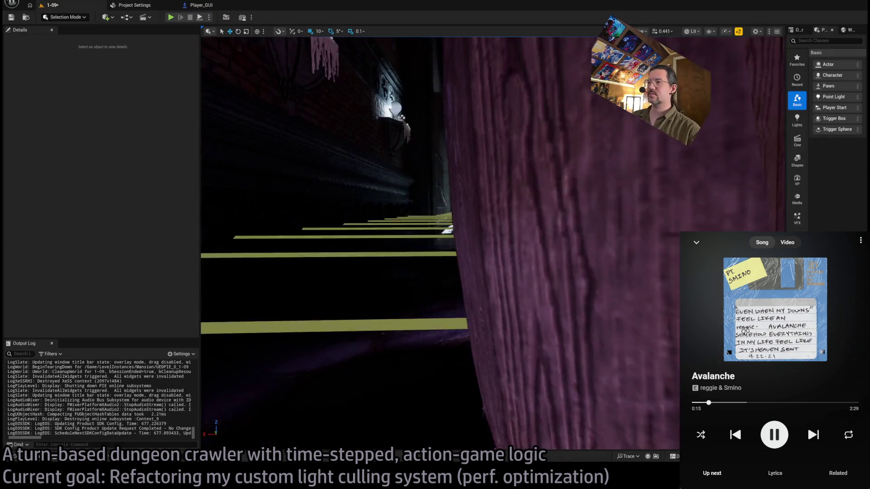
Fly the viewport through the arched door into the purple room, facing the pillar and Player start.
key("w")
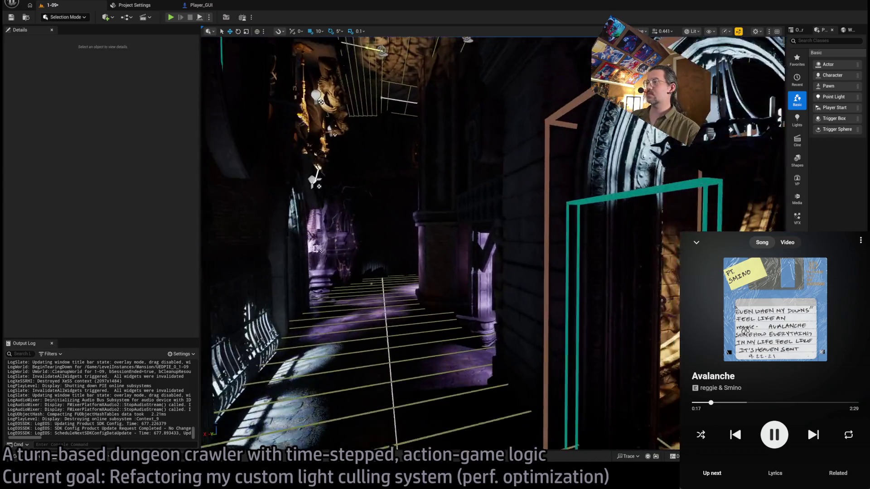
key("w")
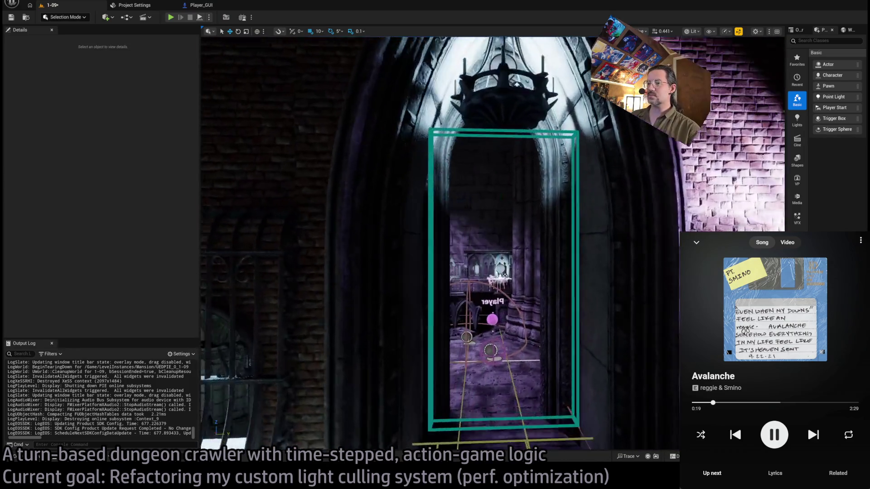
key("w")
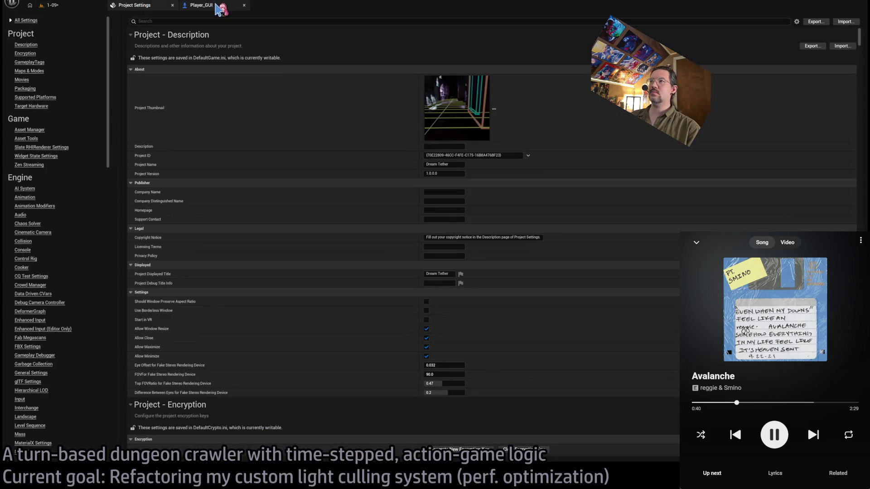
Switch to the Player_GUI EventGraph and locate the Set World Location node and its reroute.
left_click(217, 6)
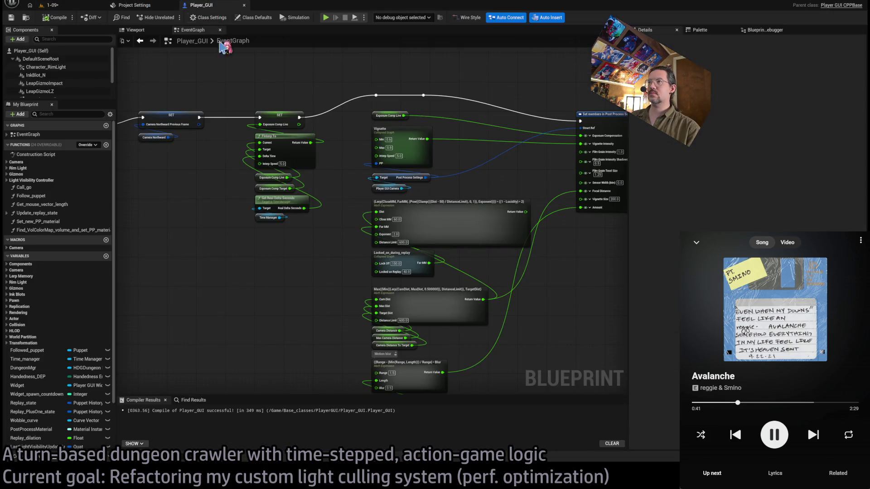
scroll(454, 145, "up", 2)
scroll(488, 206, "down", 3)
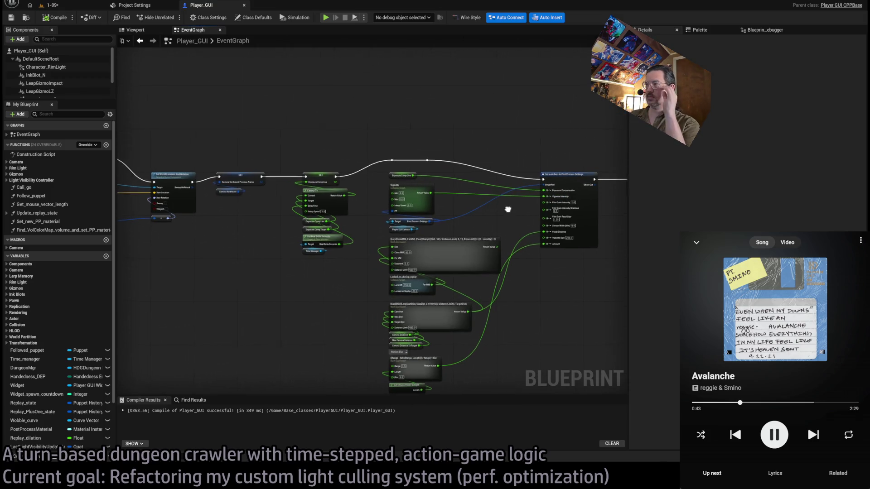
scroll(482, 212, "down", 5)
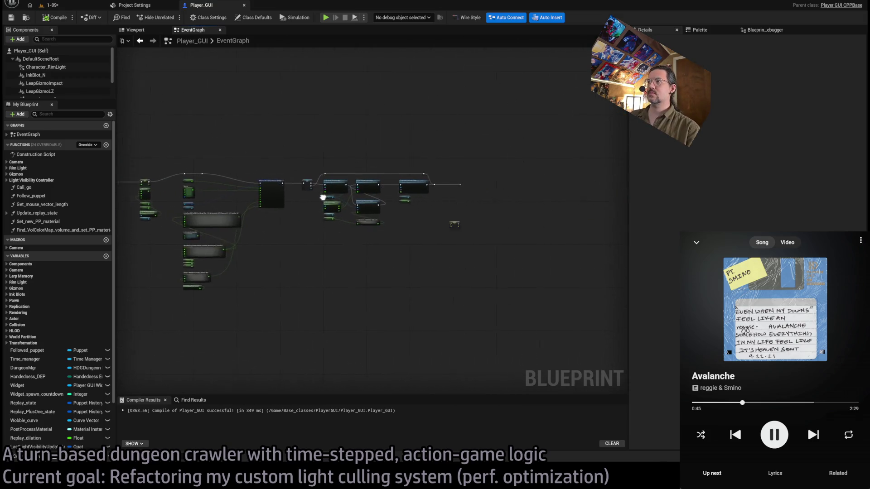
scroll(320, 191, "up", 5)
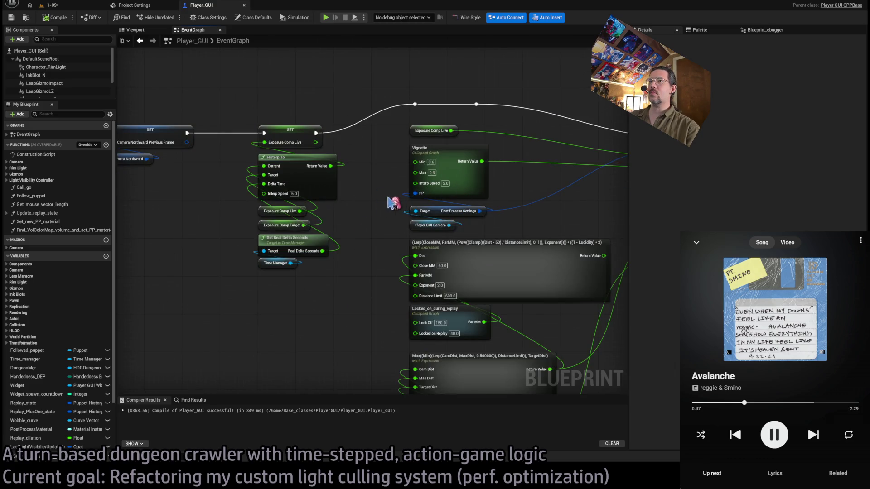
scroll(488, 206, "down", 3)
scroll(417, 91, "up", 4)
left_click_drag(412, 80, 519, 274)
left_click(524, 222)
scroll(417, 233, "down", 2)
mouse_move(417, 233)
left_mouse_down()
mouse_move(412, 206)
mouse_move(373, 215)
left_mouse_up()
scroll(372, 215, "down", 4)
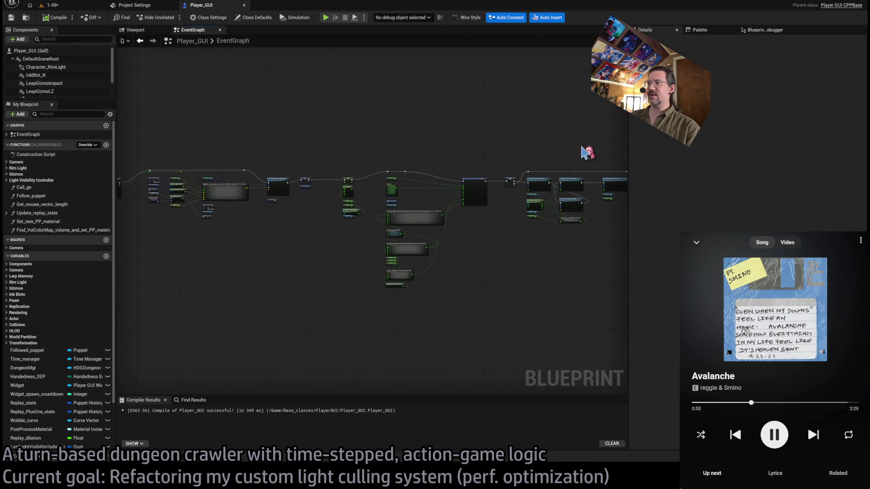
Frame Set World Location with the Math Expression node and open the expression's internal graph.
mouse_move(590, 139)
left_mouse_down()
mouse_move(247, 307)
mouse_move(223, 301)
left_mouse_up()
scroll(224, 169, "up", 3)
scroll(402, 185, "up", 2)
left_click(297, 214)
scroll(317, 204, "up", 3)
mouse_move(353, 195)
left_mouse_down()
mouse_move(535, 208)
mouse_move(504, 186)
mouse_move(523, 170)
left_mouse_up()
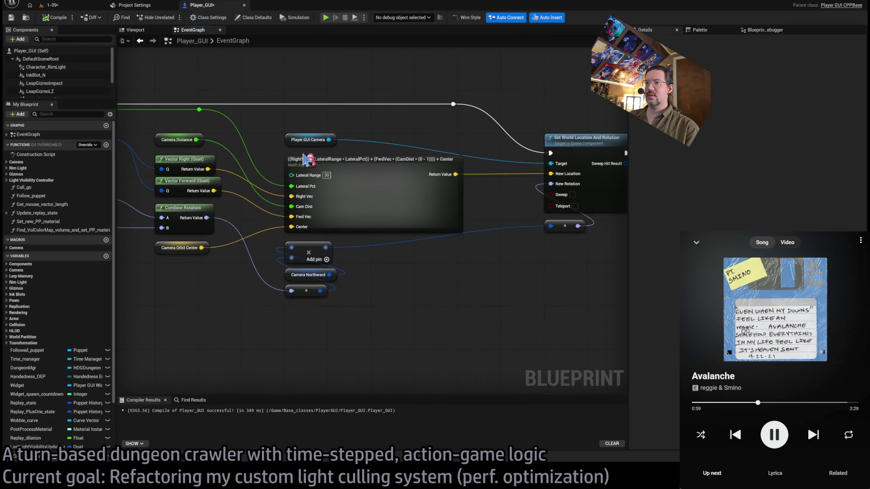
left_click_drag(497, 200, 521, 191)
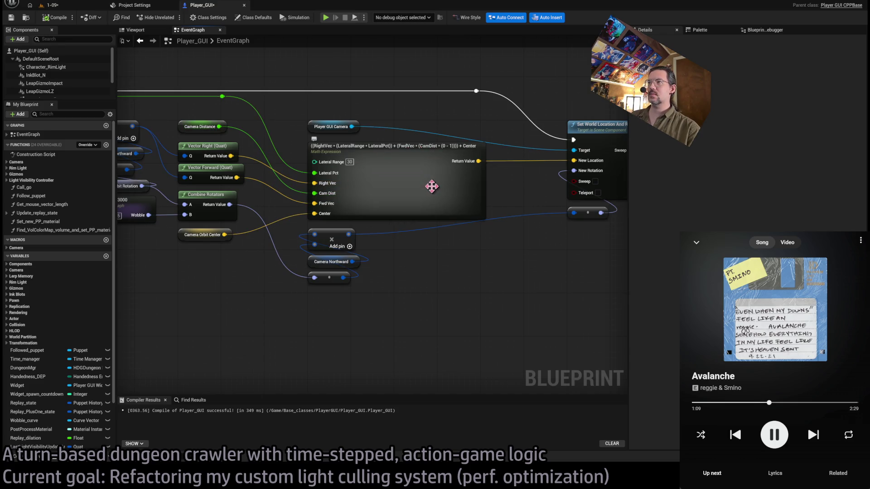
double_click(433, 187)
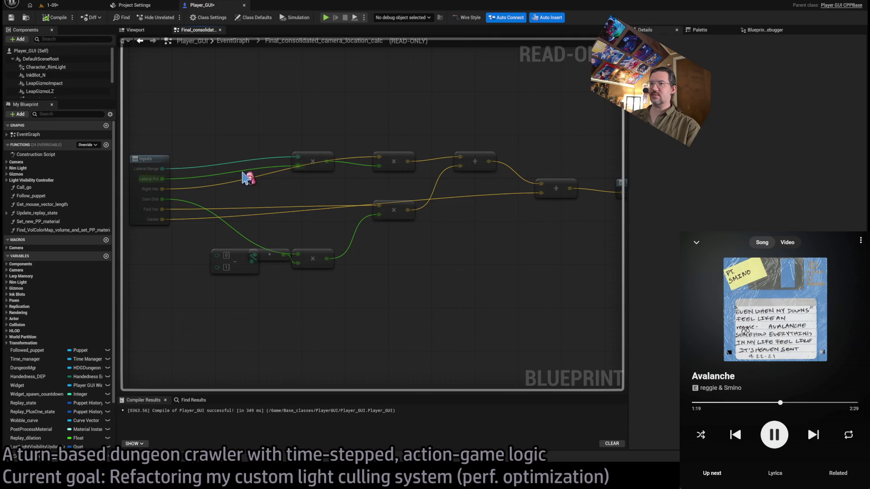
Review the expression graph's Outputs and Inputs nodes, then go back to the full EventGraph.
left_click_drag(504, 236, 348, 245)
left_click_drag(408, 194, 546, 217)
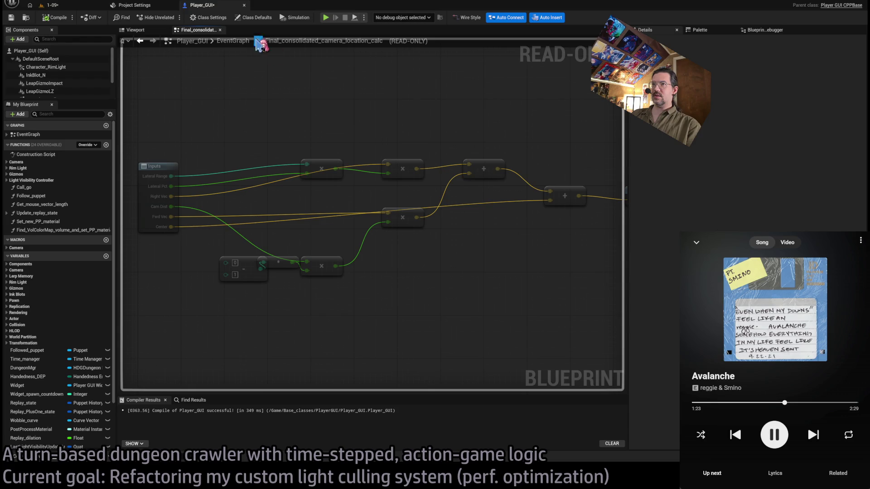
left_click(233, 41)
scroll(410, 182, "up", 10)
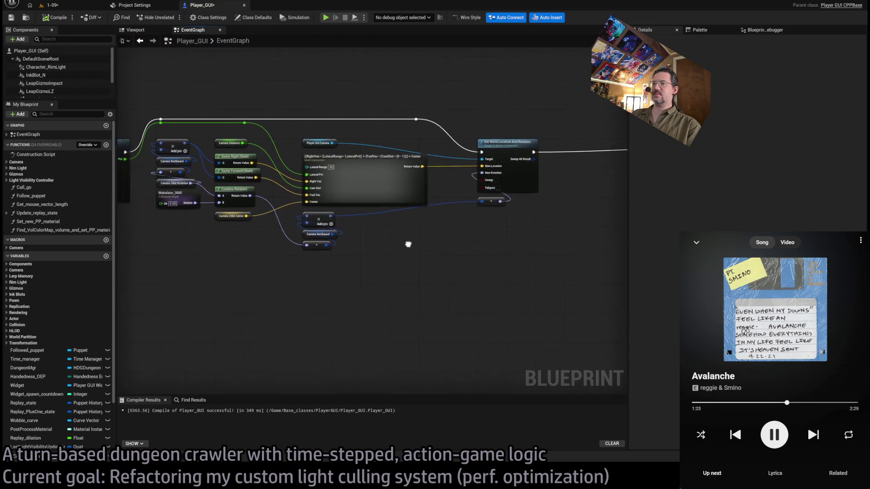
scroll(453, 252, "down", 2)
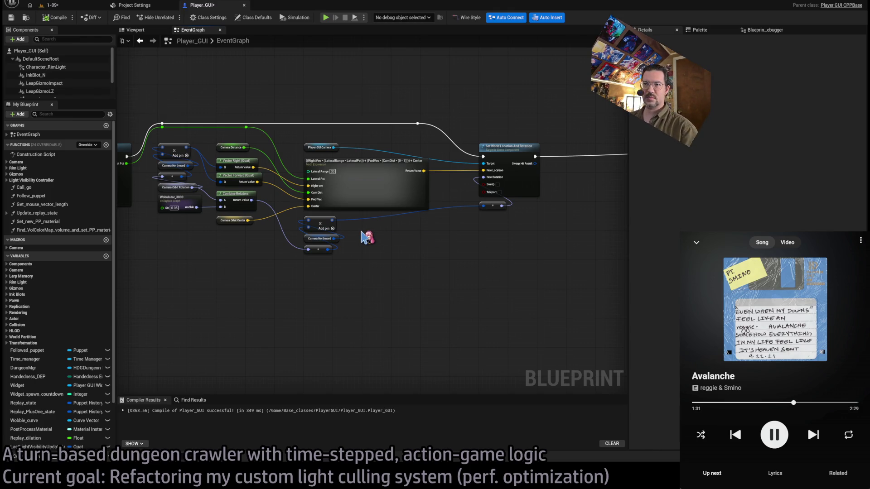
Check the Camera Orbit Center node and place a new Math Expression node in empty space.
left_click(232, 221)
left_click(382, 278)
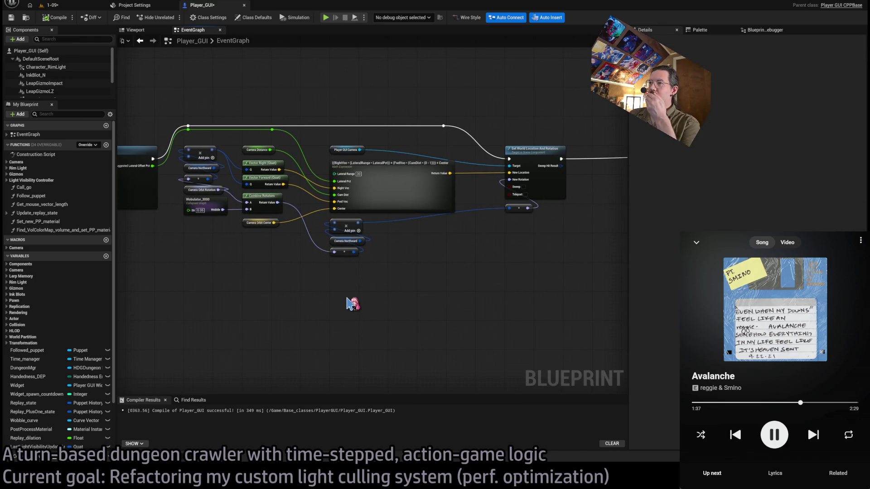
scroll(362, 297, "up", 1)
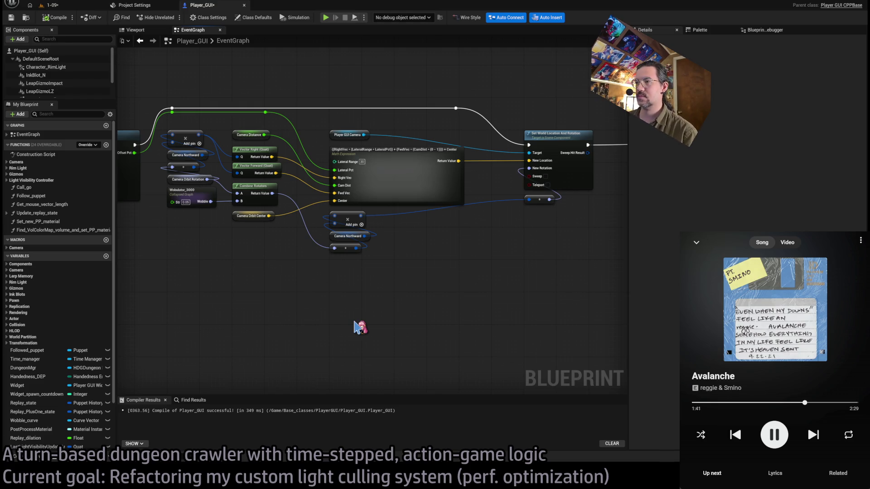
left_click(355, 326)
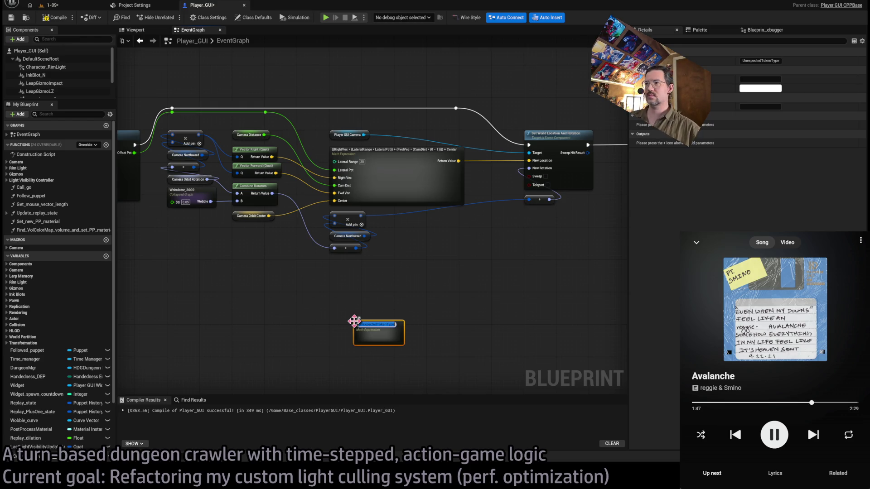
Name the new expression Center and move it up beside the camera nodes.
type("c")
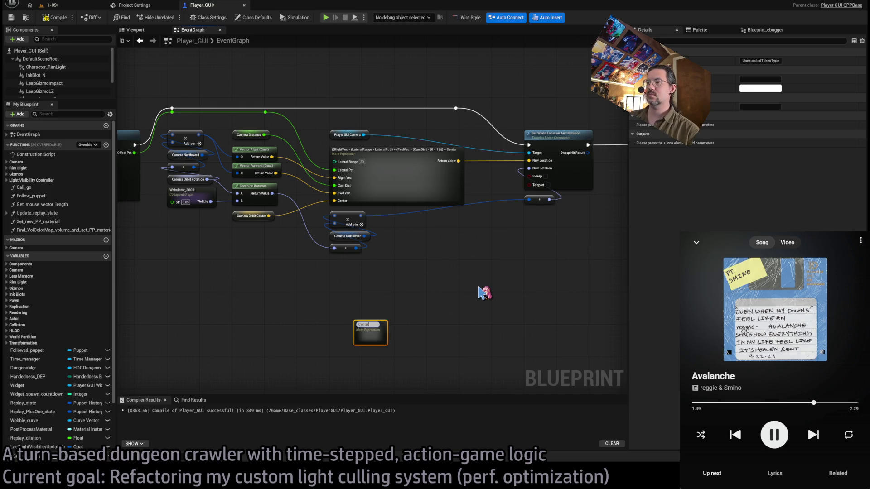
key("Return")
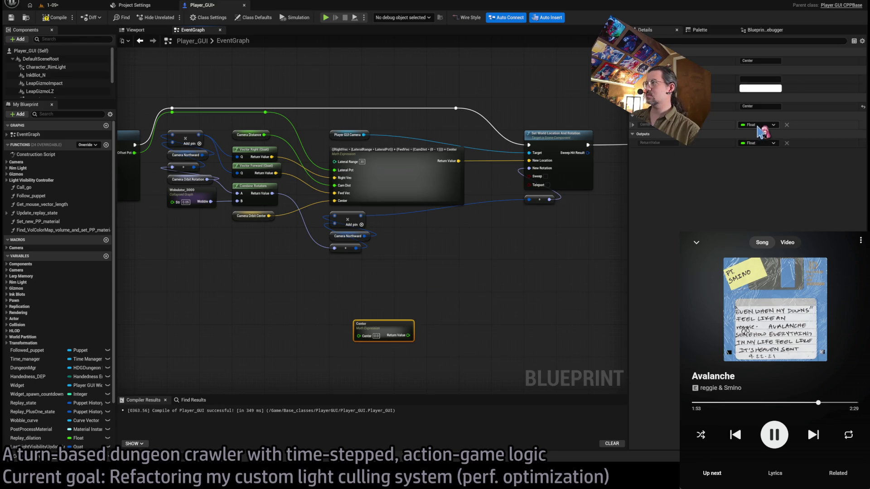
mouse_move(382, 325)
left_mouse_down()
mouse_move(376, 299)
mouse_move(357, 295)
left_mouse_up()
scroll(313, 287, "up", 1)
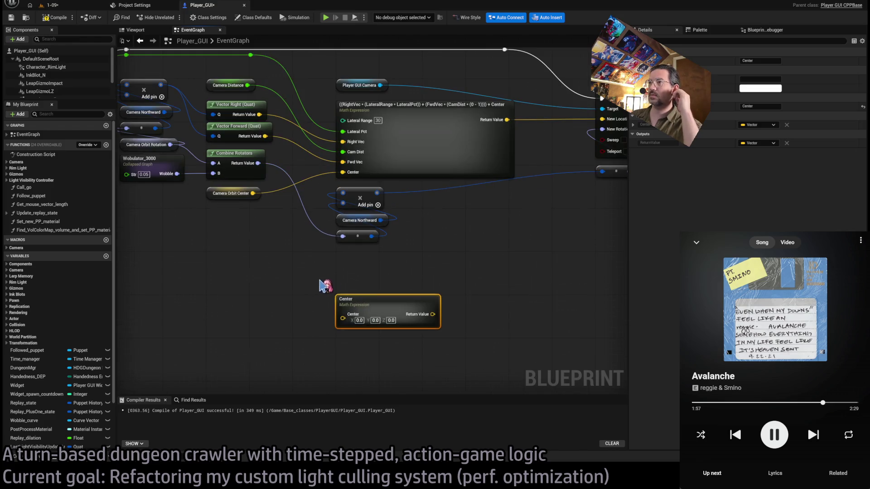
left_click(346, 299)
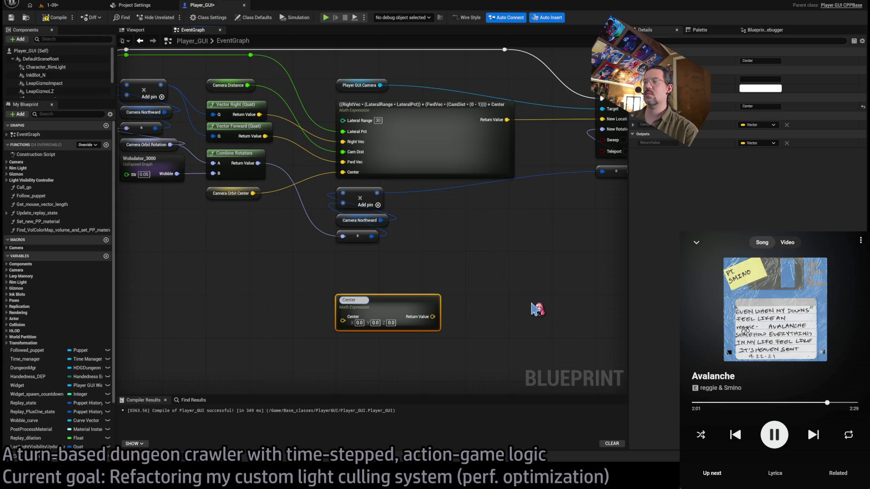
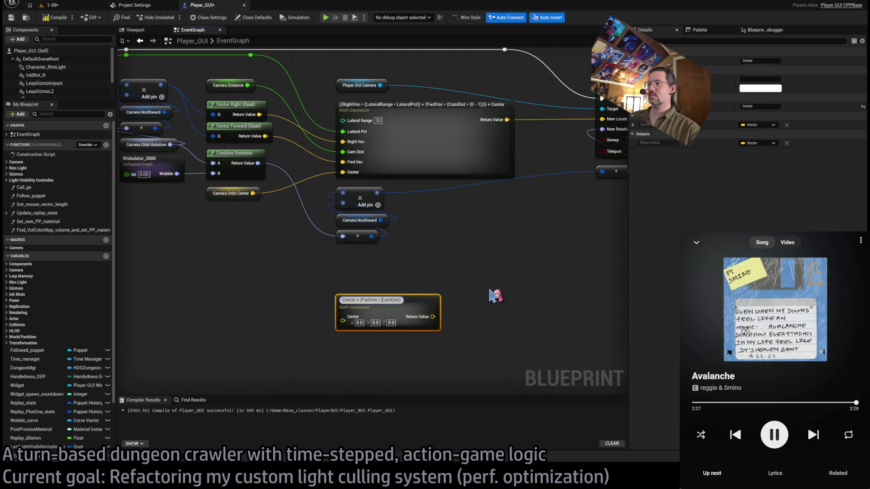
Commit the Center + (FwdVec * CamDist) expression and make its Fwd Vec input a Vector.
key("Return")
left_click(774, 134)
left_click(776, 214)
left_click(467, 282)
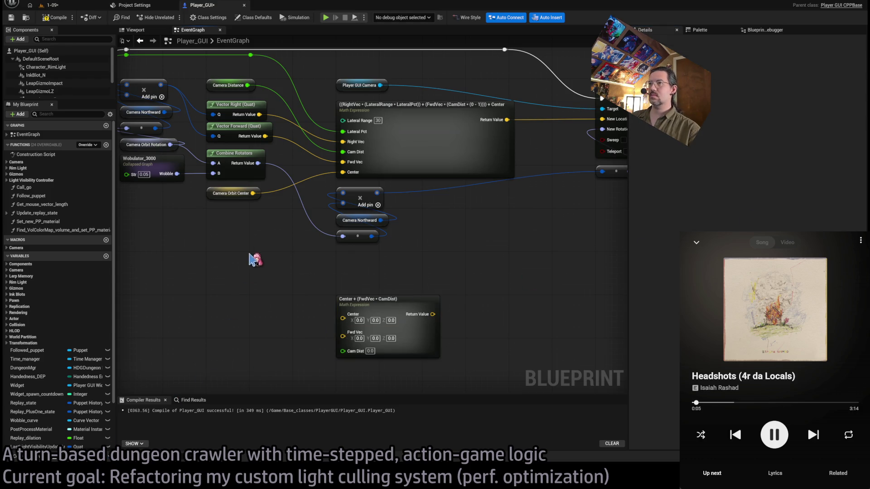
Wire Camera Orbit Center into Center and Camera Distance into Cam Dist on the math node.
mouse_move(253, 193)
left_mouse_down()
mouse_move(343, 318)
mouse_move(271, 202)
mouse_move(265, 126)
mouse_move(265, 135)
left_mouse_up()
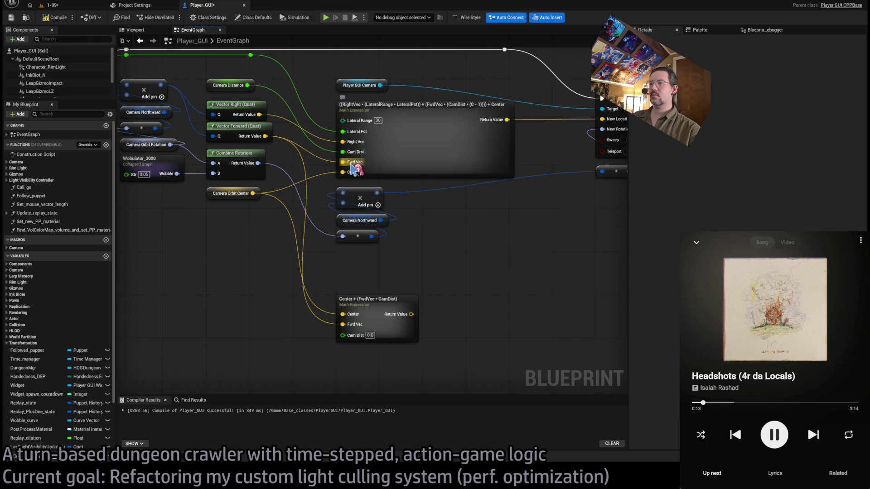
mouse_move(382, 301)
left_mouse_down()
mouse_move(388, 267)
mouse_move(383, 310)
left_mouse_up()
left_click(374, 280)
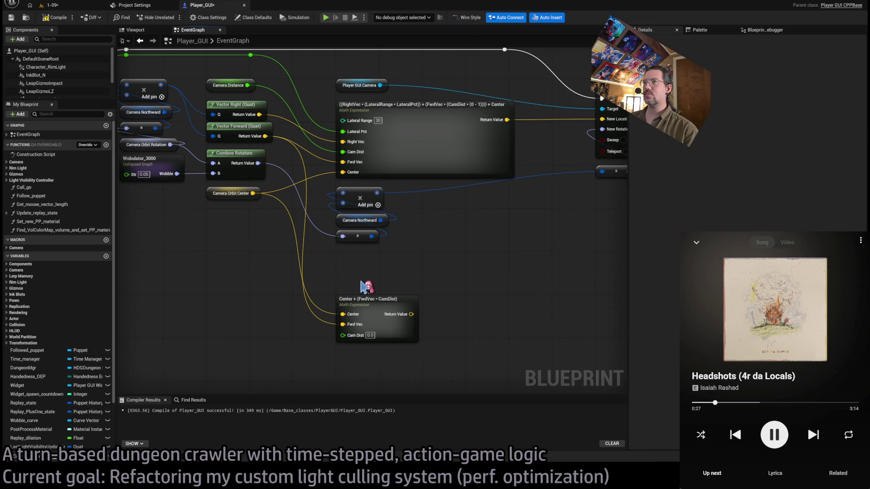
left_click_drag(247, 86, 343, 335)
left_click_drag(365, 300, 365, 256)
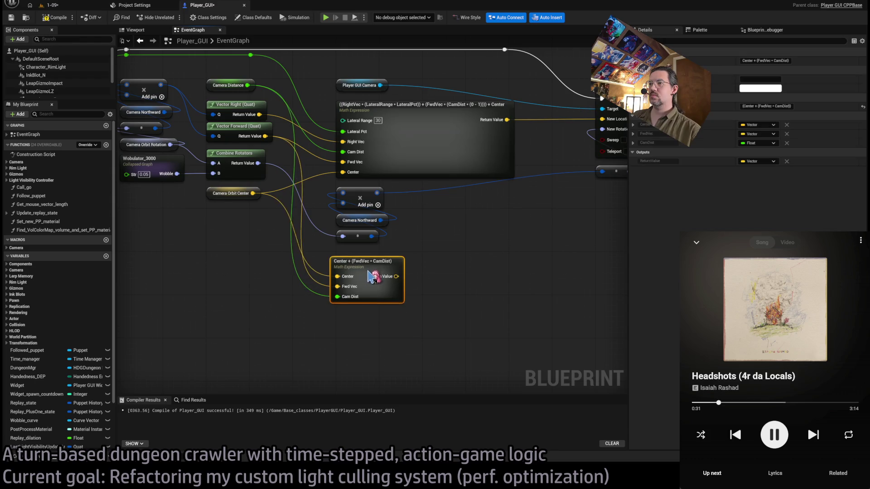
Recenter the graph on the nodes and paste a line trace node beside the math node.
scroll(453, 296, "down", 1)
left_click_drag(453, 296, 356, 305)
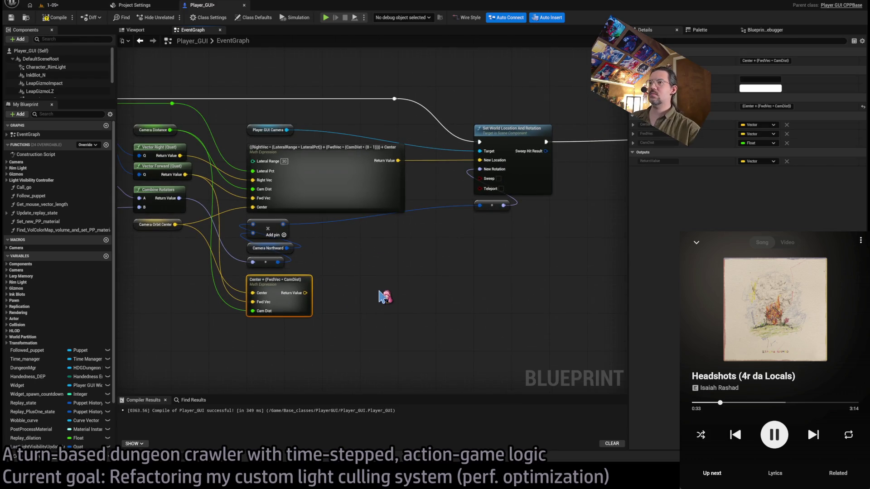
left_click_drag(218, 349, 242, 329)
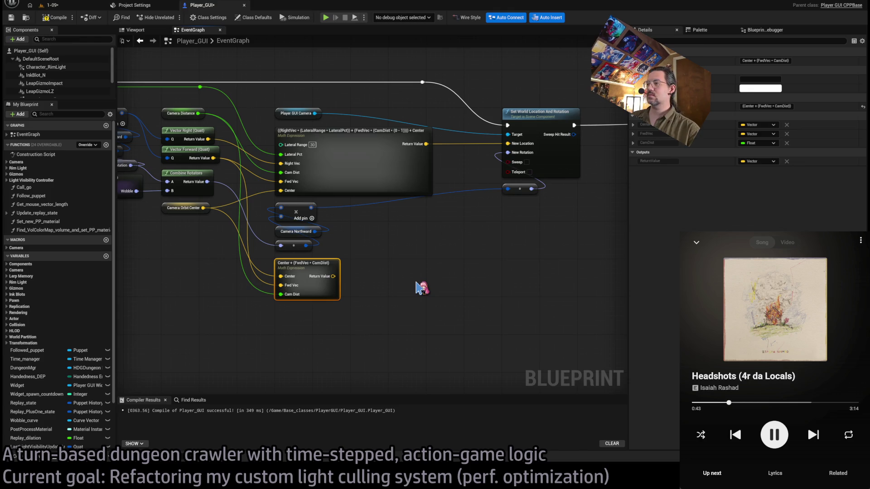
left_click(422, 288)
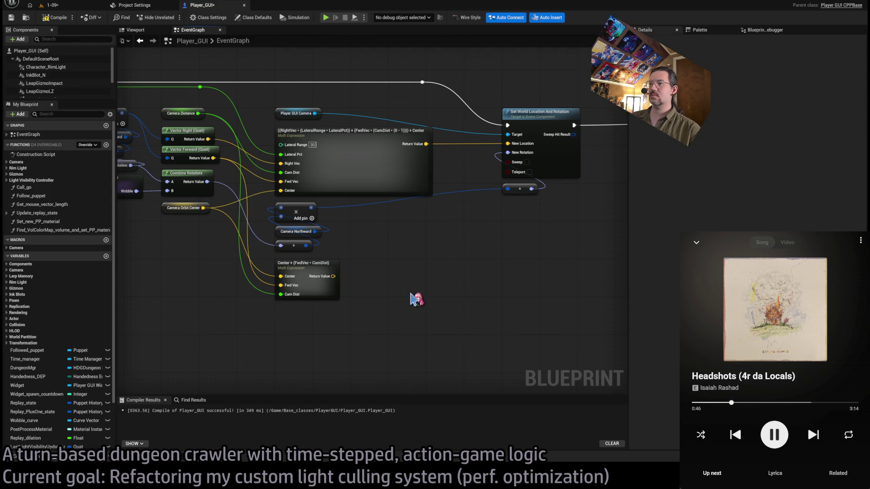
key("ctrl+v")
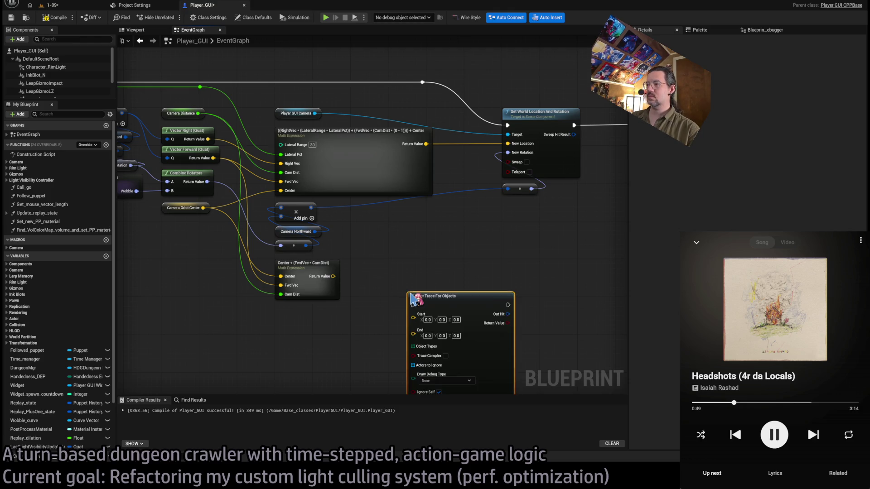
Replace the line trace with a Sphere Trace For Objects node.
left_click_drag(439, 298, 422, 270)
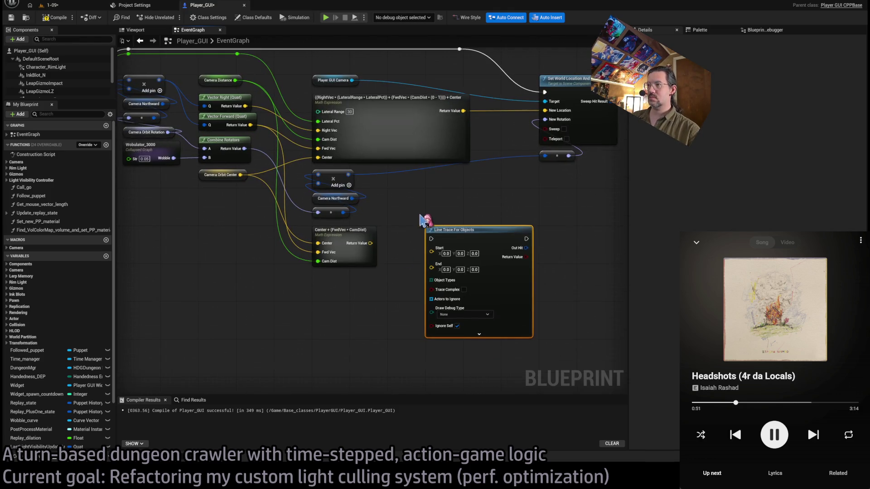
key("Delete")
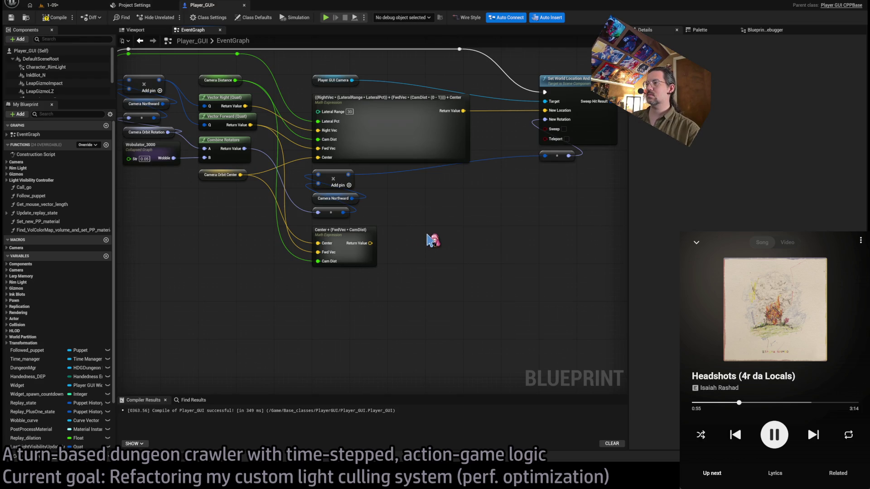
key("ctrl+v")
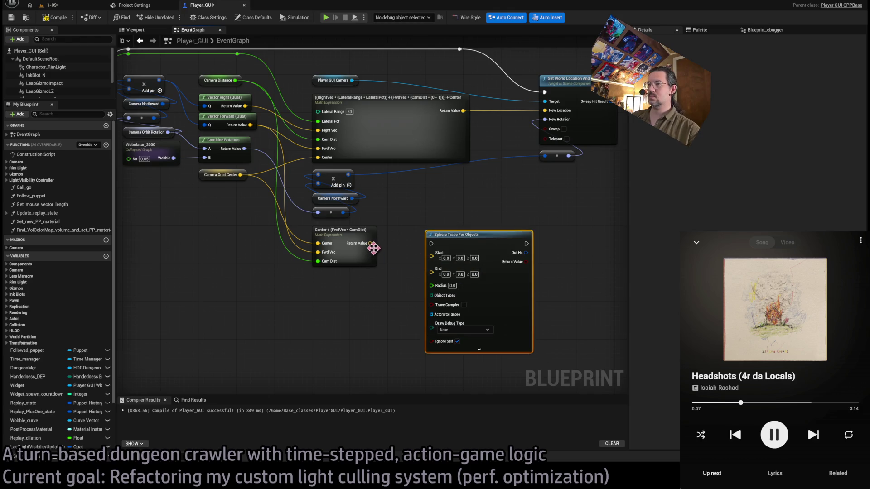
Wire the math result into the sphere trace's End, and connect its Start and execution input.
mouse_move(383, 247)
left_mouse_down()
mouse_move(439, 276)
mouse_move(432, 254)
left_mouse_up()
left_click(388, 336)
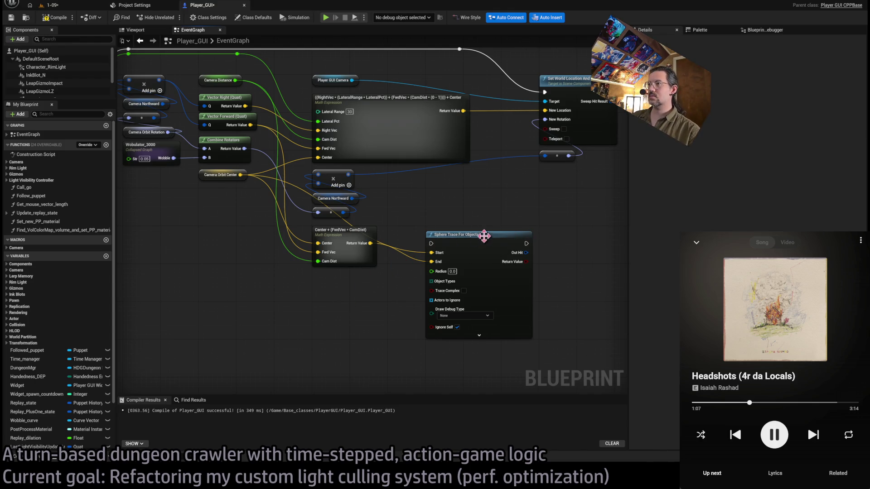
left_click_drag(474, 235, 474, 231)
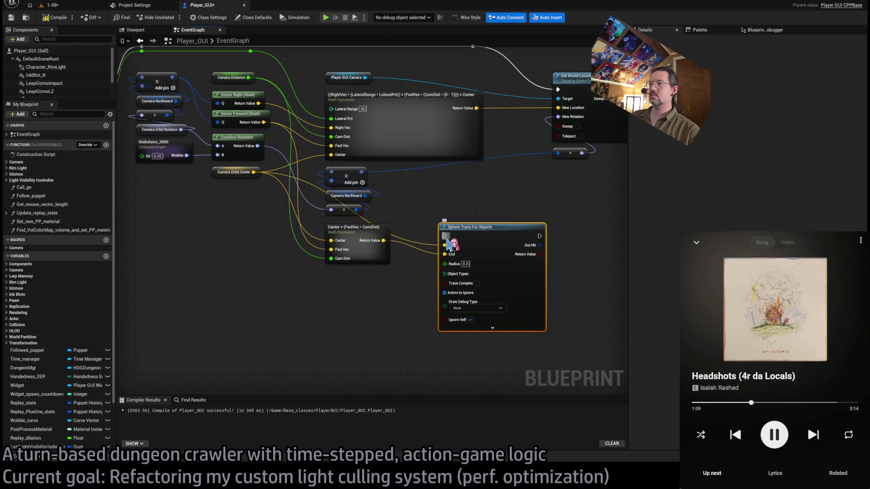
left_click_drag(374, 236, 376, 274)
mouse_move(445, 236)
left_mouse_down()
mouse_move(330, 243)
mouse_move(264, 236)
left_mouse_up()
Set the sphere trace radius and feed Object Types from a WorldStatic Make Array.
scroll(321, 305, "right", 5)
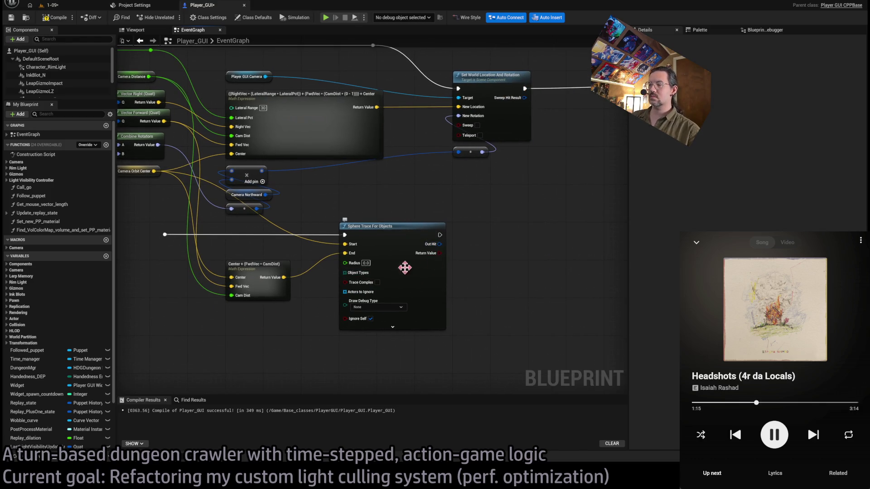
left_click(366, 263)
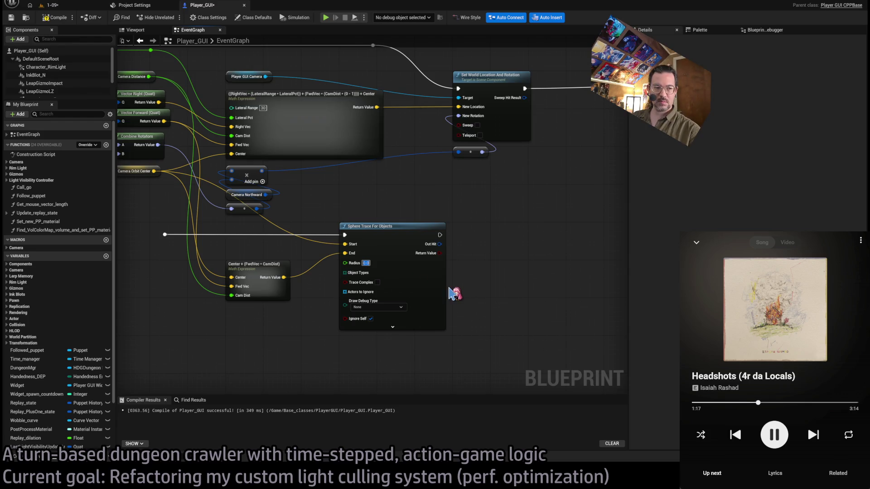
type("4")
key("Return")
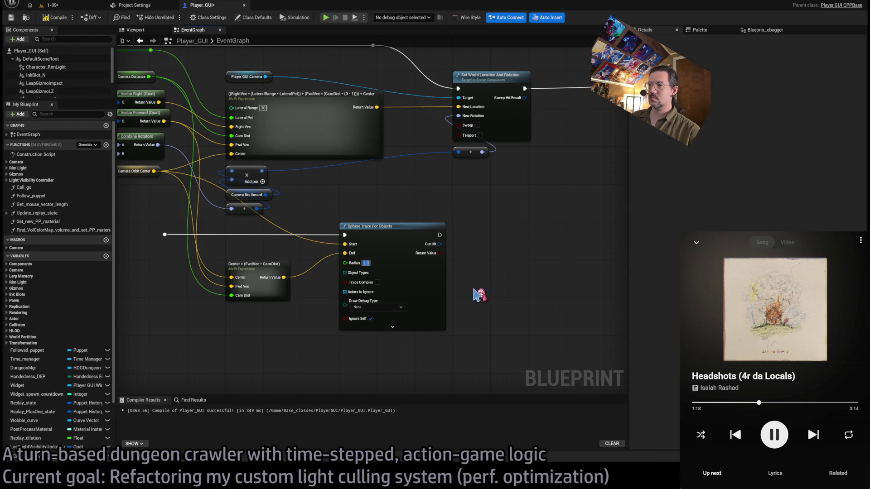
left_click_drag(501, 291, 450, 285)
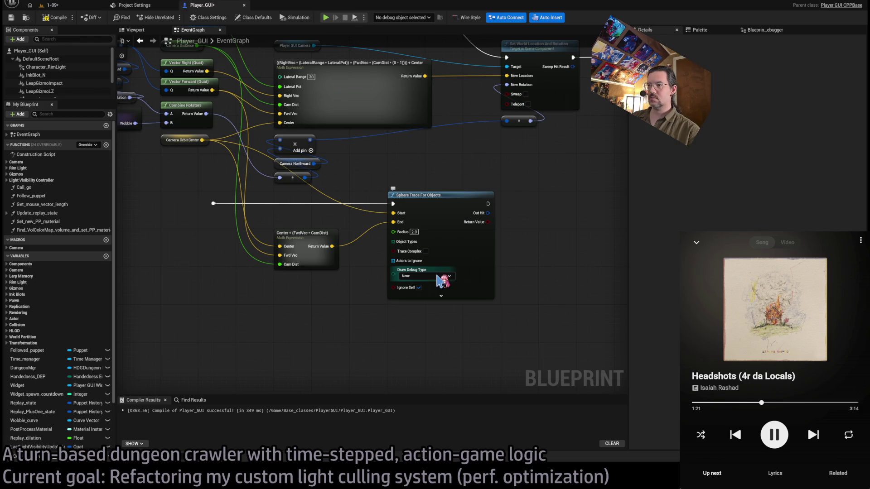
mouse_move(393, 242)
left_mouse_down()
mouse_move(342, 316)
mouse_move(300, 298)
mouse_move(302, 283)
left_mouse_up()
left_click(371, 364)
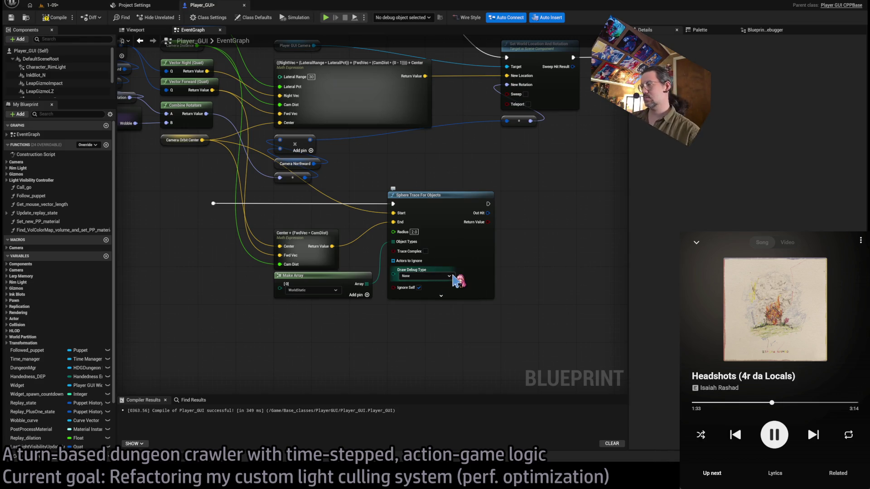
Add a Branch after the Sphere Trace For Objects, driven by its Return Value.
left_click_drag(567, 220, 476, 258)
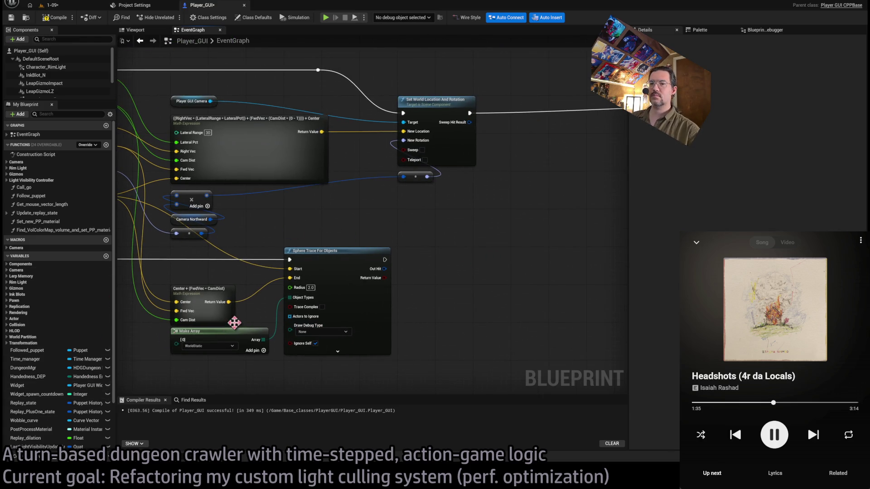
left_click_drag(449, 325, 503, 288)
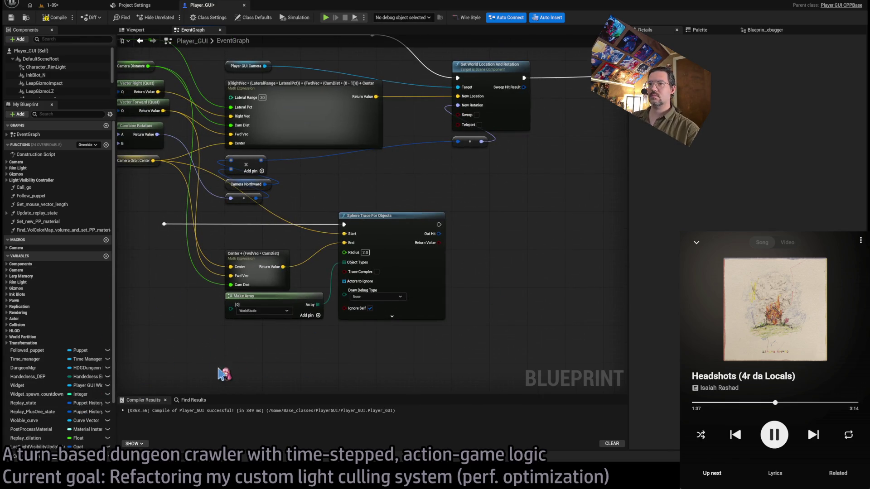
scroll(438, 312, "down", 1)
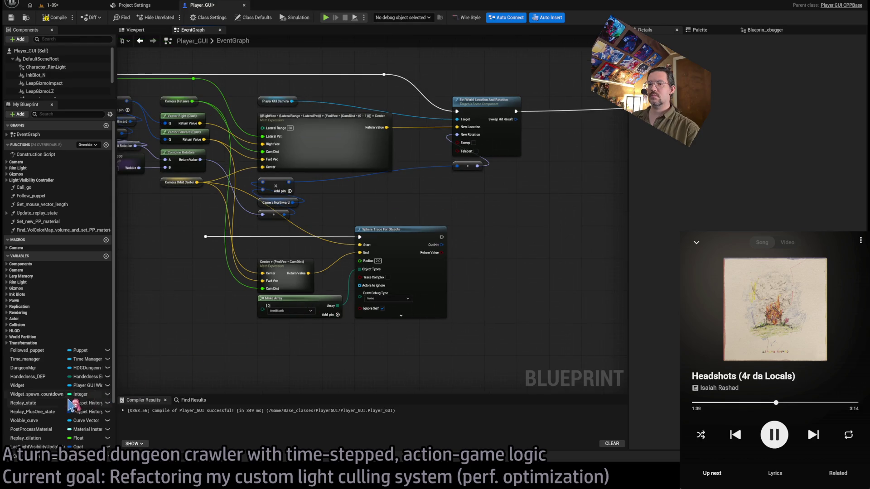
scroll(58, 403, "down", 2)
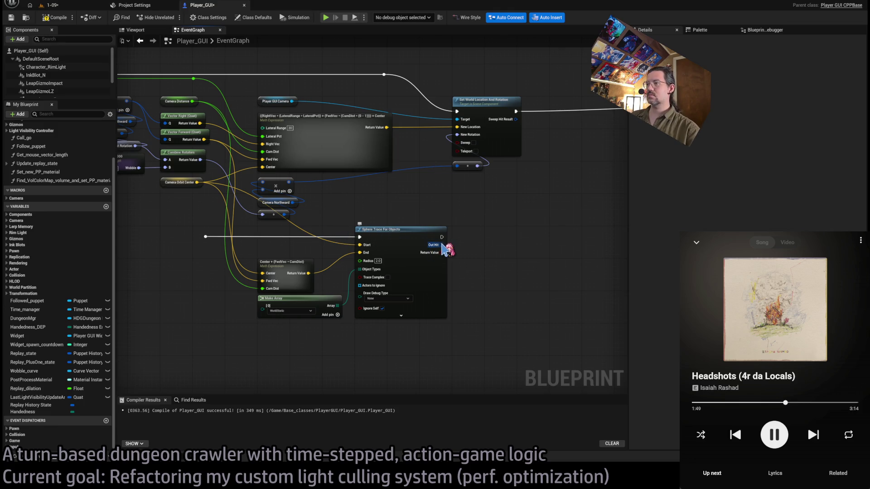
scroll(448, 252, "up", 1)
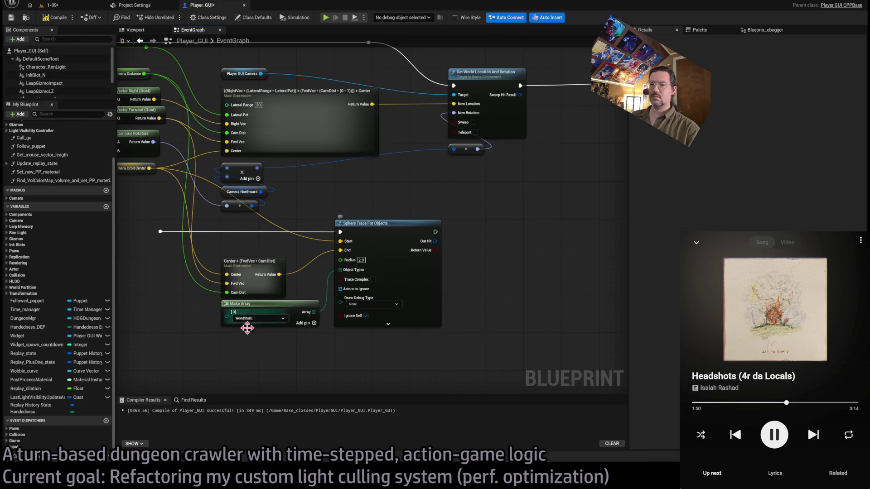
mouse_move(436, 251)
left_mouse_down()
mouse_move(469, 225)
mouse_move(463, 284)
left_mouse_up()
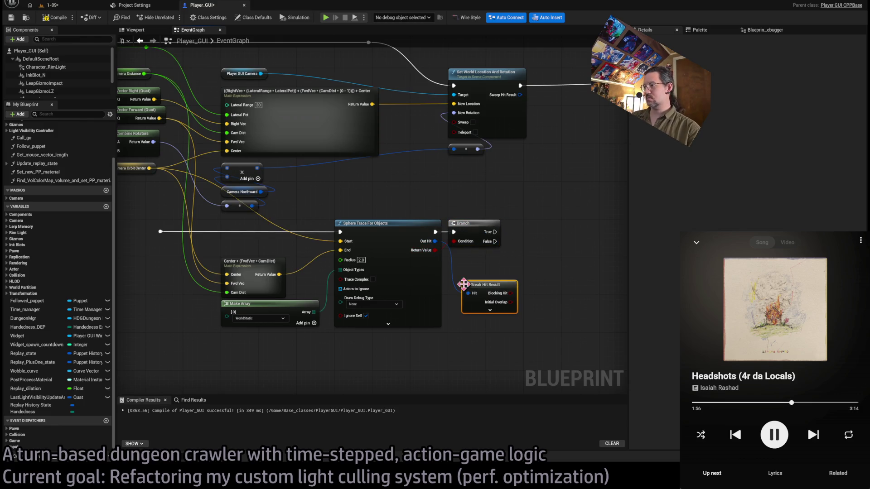
On a hit, set Camera Mirror Location from the Break Hit Result's Location.
left_click(490, 311)
scroll(499, 261, "down", 1)
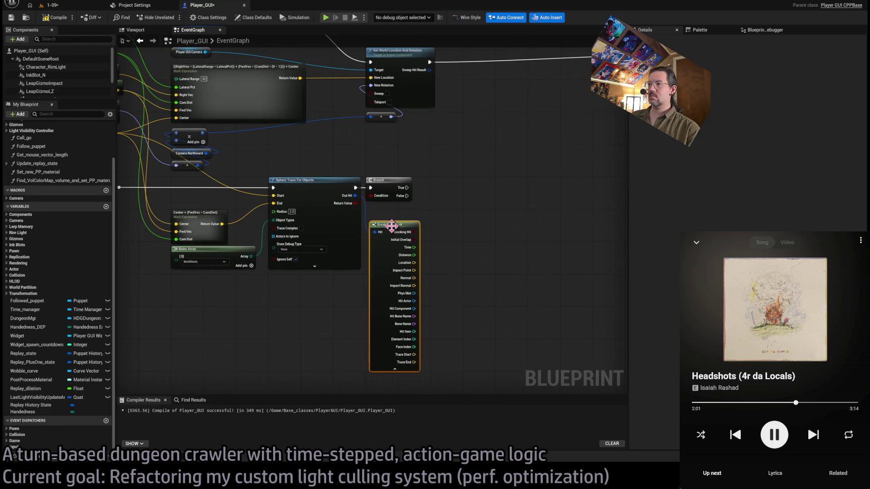
scroll(431, 267, "up", 2)
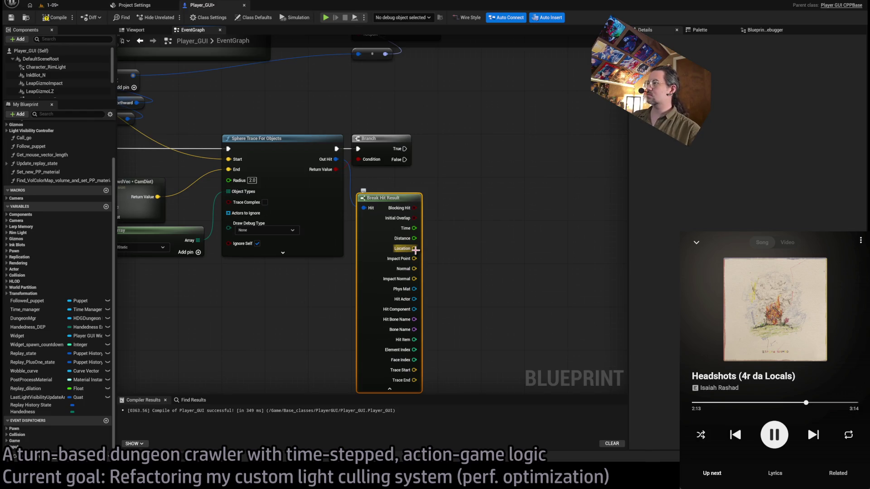
left_click_drag(413, 249, 471, 227)
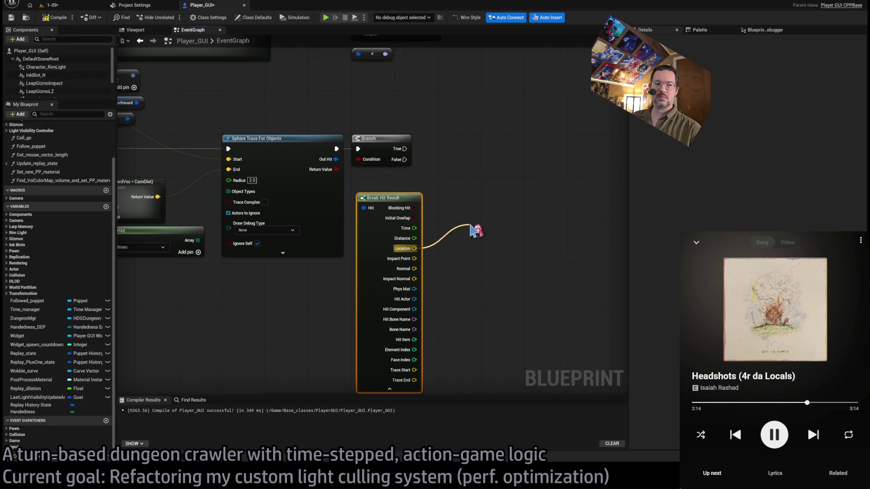
mouse_move(471, 231)
left_mouse_down()
mouse_move(448, 188)
mouse_move(413, 249)
left_mouse_up()
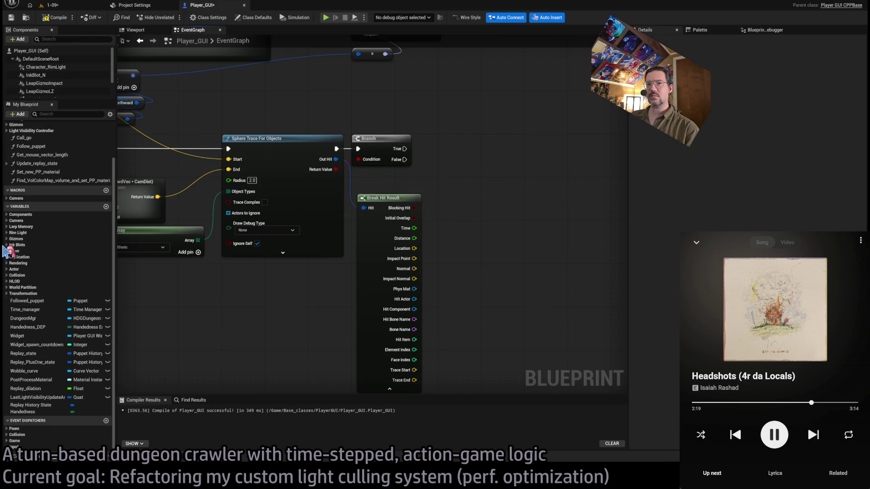
left_click(16, 221)
scroll(54, 290, "down", 2)
mouse_move(36, 404)
left_mouse_down()
mouse_move(401, 160)
mouse_move(405, 149)
left_mouse_up()
left_click_drag(414, 249, 445, 163)
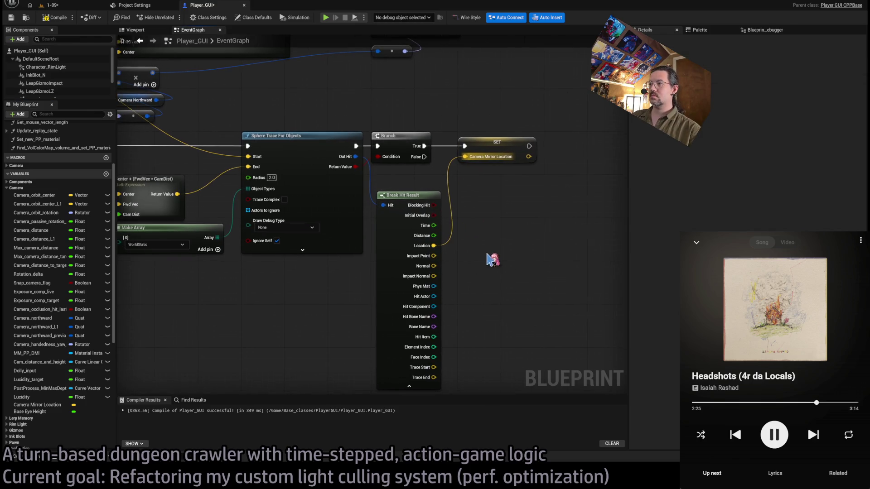
mouse_move(403, 196)
left_mouse_down()
mouse_move(397, 181)
mouse_move(531, 221)
left_mouse_up()
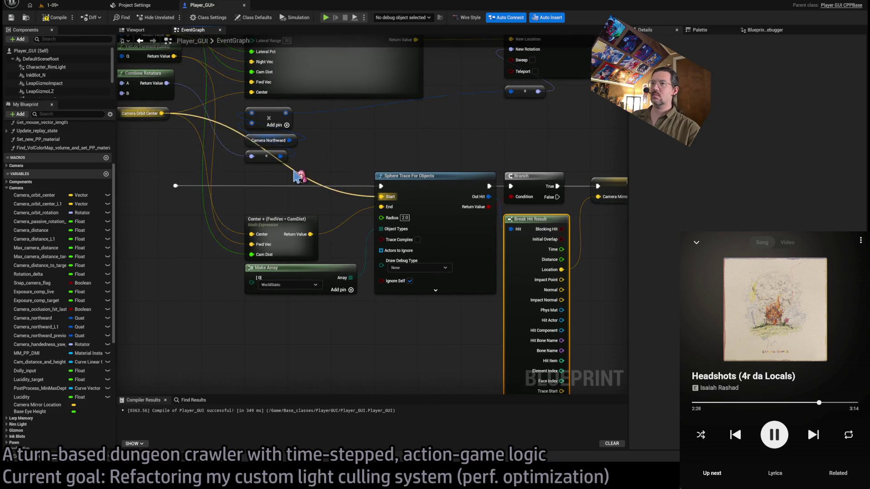
On a miss, set Camera Mirror Location from the math result, merging both setters at a reroute.
mouse_move(310, 235)
left_mouse_down()
mouse_move(387, 159)
mouse_move(554, 160)
mouse_move(603, 239)
left_mouse_up()
left_click(546, 225)
left_click_drag(481, 196, 521, 224)
left_click_drag(434, 201, 473, 200)
mouse_move(434, 238)
left_mouse_down()
mouse_move(472, 200)
mouse_move(573, 206)
mouse_move(563, 200)
left_mouse_up()
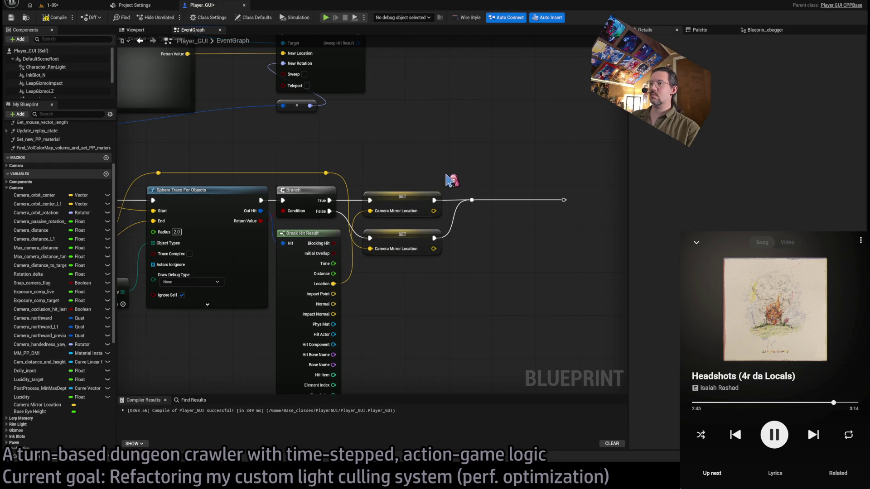
Marquee-select the whole trace-and-set chain and collapse it into a function.
scroll(417, 146, "down", 1)
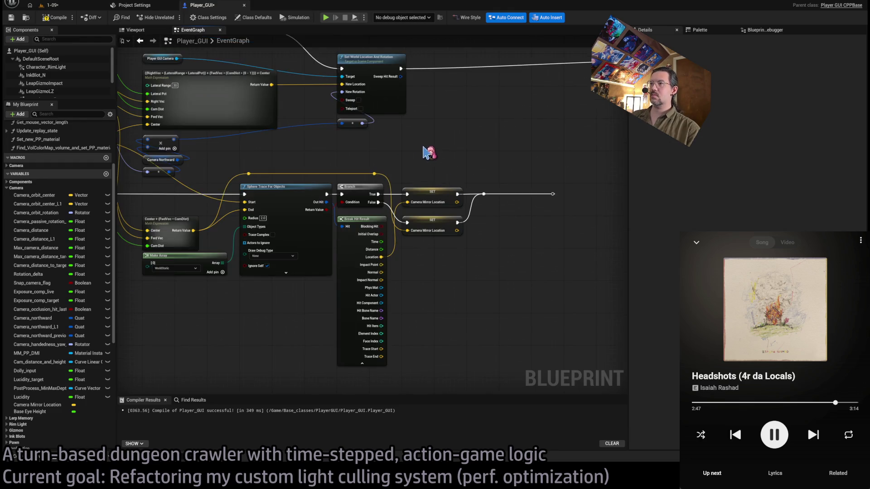
scroll(529, 142, "down", 1)
left_click_drag(510, 136, 573, 207)
mouse_move(573, 136)
left_mouse_down()
mouse_move(305, 369)
mouse_move(272, 369)
left_mouse_up()
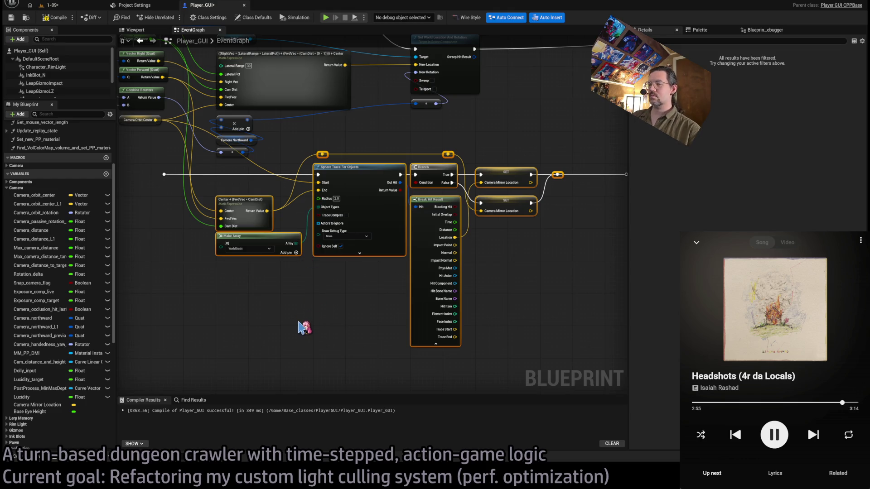
key("ctrl+shift+f")
Name the function Update_CameraMirrorLocation, reposition its call node, and open its graph.
type("Update_CameraMirror")
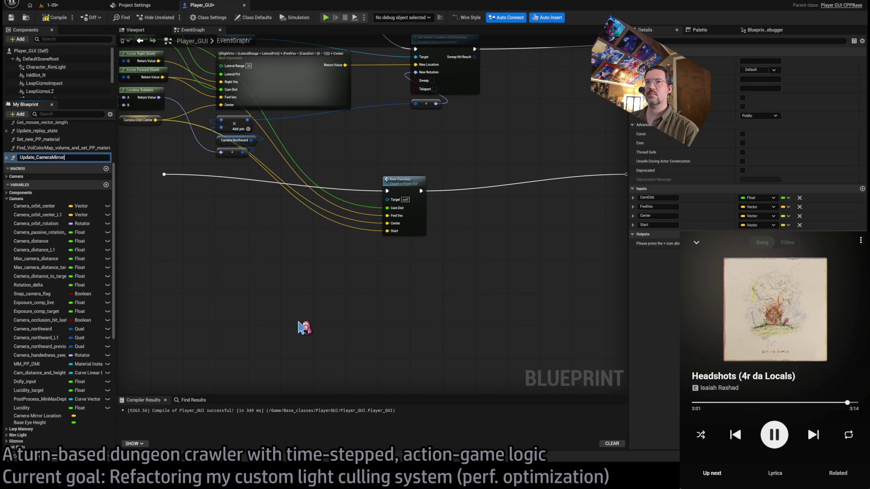
key("Return")
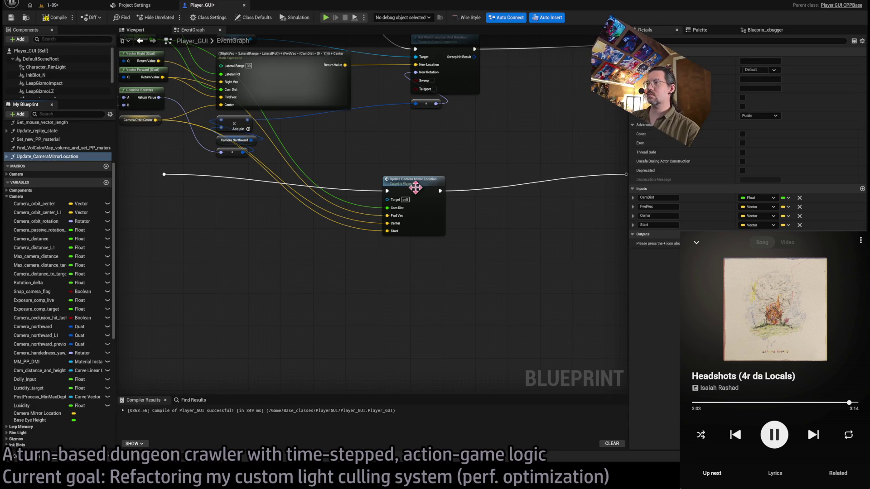
left_click(415, 184)
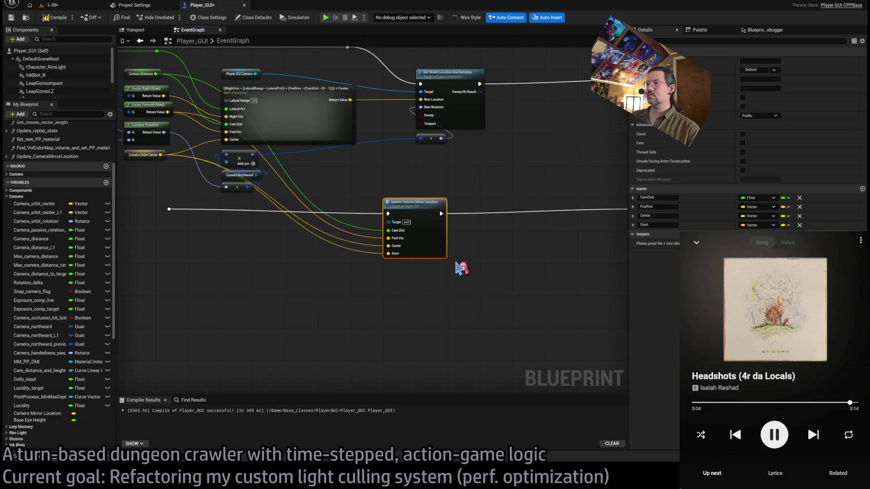
left_click_drag(416, 207, 455, 187)
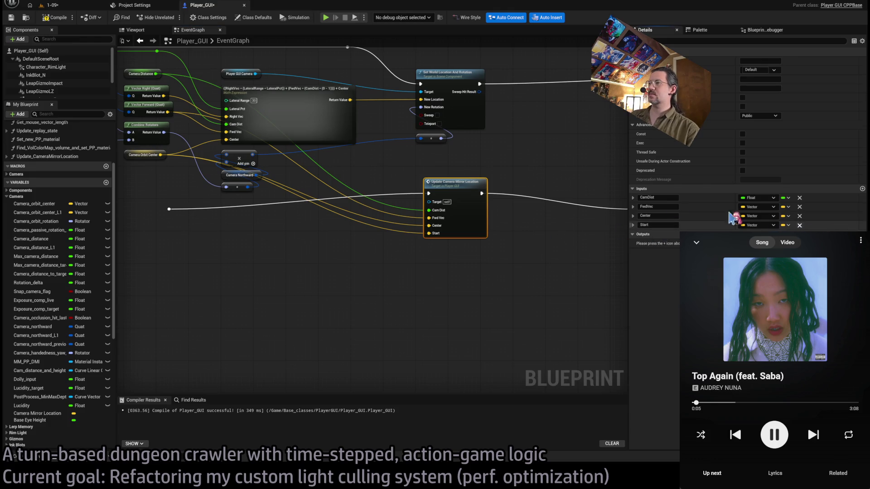
double_click(454, 183)
Connect the function's Center input to the Sphere Trace Start.
left_click_drag(262, 211, 178, 193)
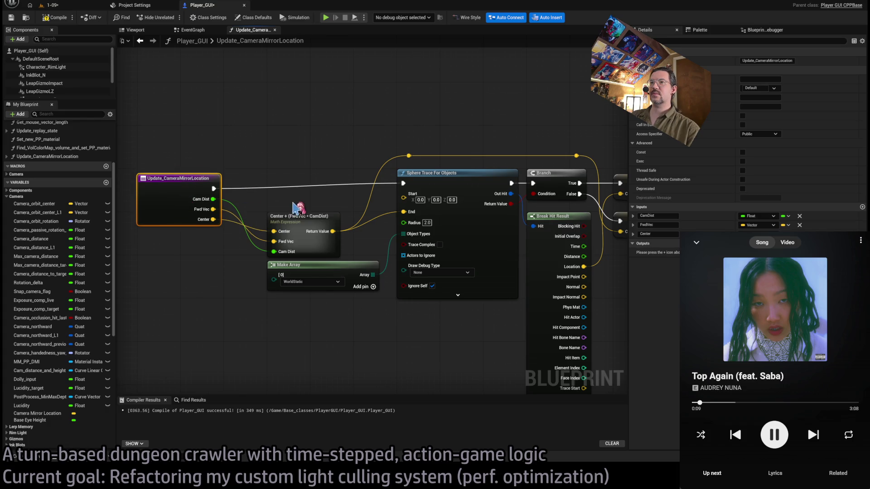
left_click(294, 204)
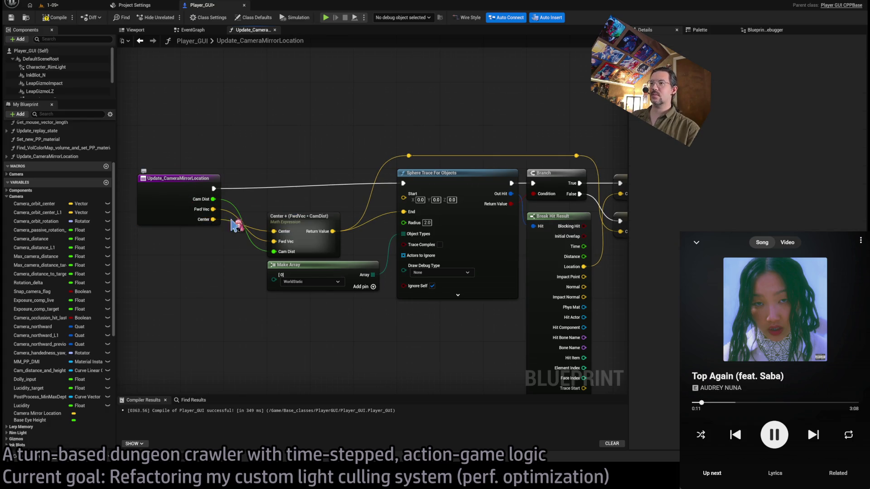
scroll(227, 223, "down", 2)
left_click_drag(233, 268, 321, 276)
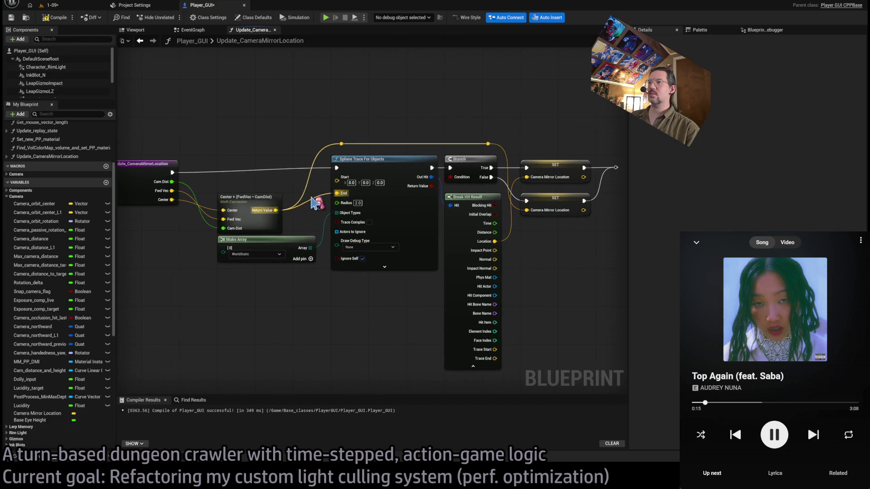
left_click_drag(336, 180, 172, 199)
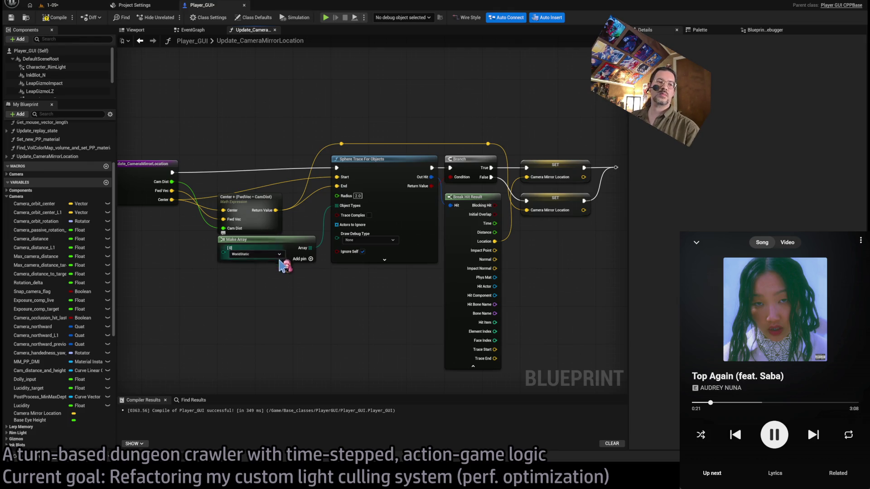
Reorder the function inputs to Center, Fwd Vec, Cam Dist.
left_click(171, 162)
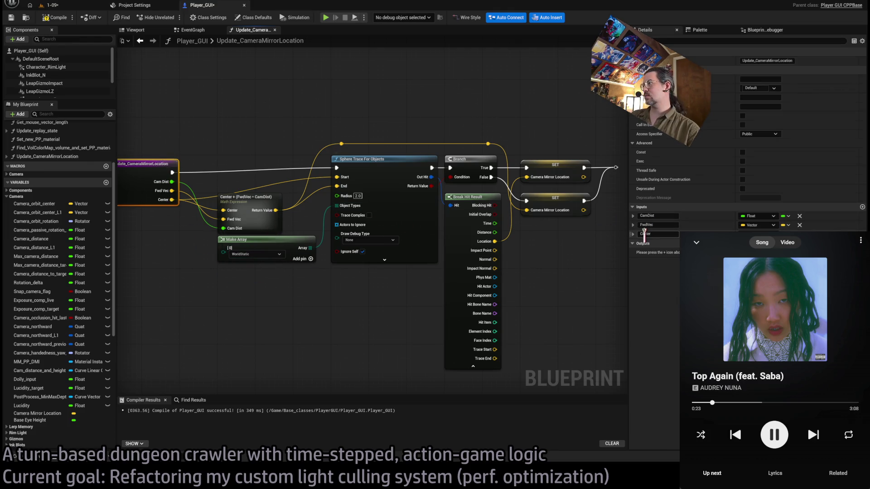
left_click_drag(630, 234, 633, 214)
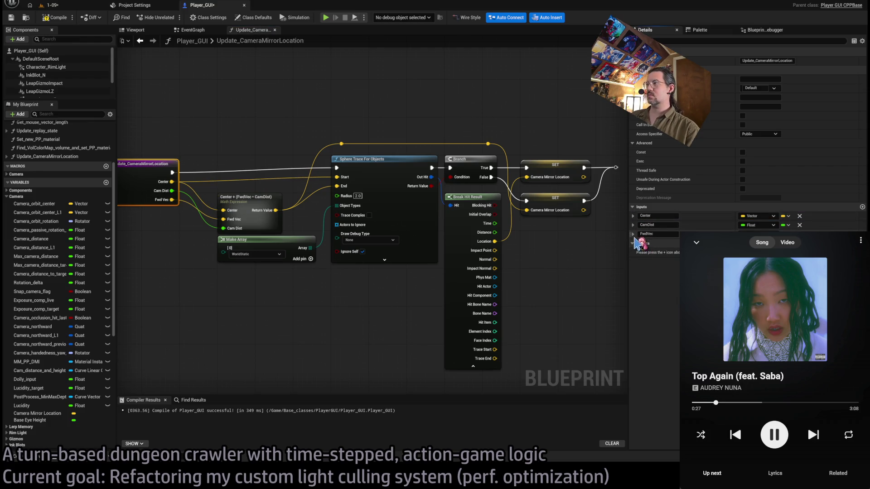
left_click_drag(630, 233, 632, 221)
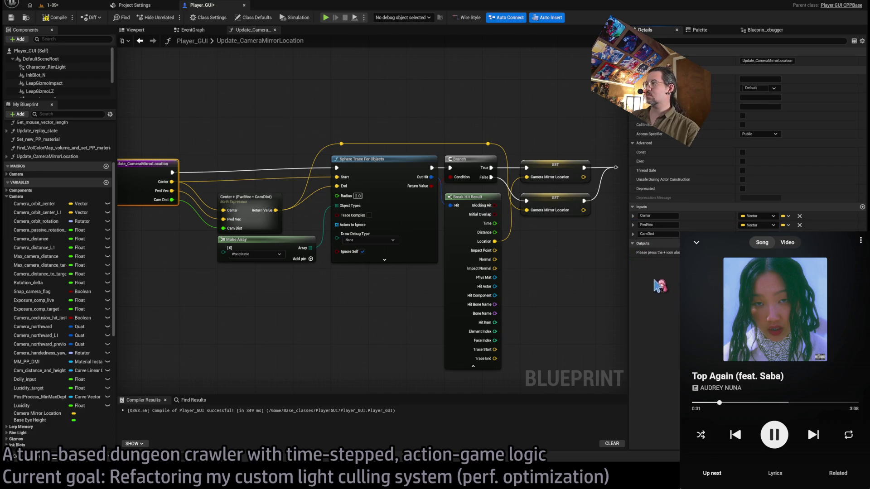
left_click(312, 299)
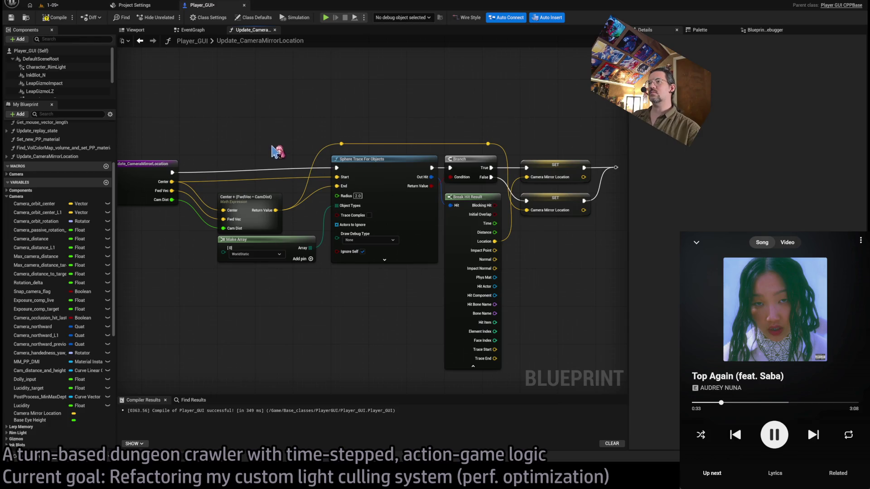
Wire both Camera Mirror Location setters into the Return Node and compile Player_GUI.
scroll(408, 130, "right", 3)
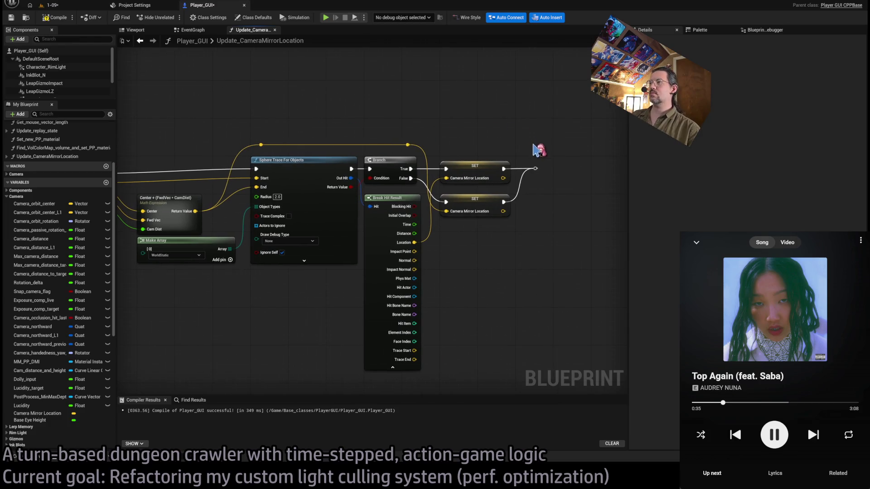
mouse_move(536, 168)
left_mouse_down()
mouse_move(580, 171)
mouse_move(519, 190)
mouse_move(571, 168)
mouse_move(511, 210)
mouse_move(504, 203)
left_mouse_up()
left_click_drag(570, 248, 491, 259)
mouse_move(314, 113)
left_mouse_down()
mouse_move(346, 91)
mouse_move(381, 116)
left_mouse_up()
left_click_drag(466, 156, 468, 252)
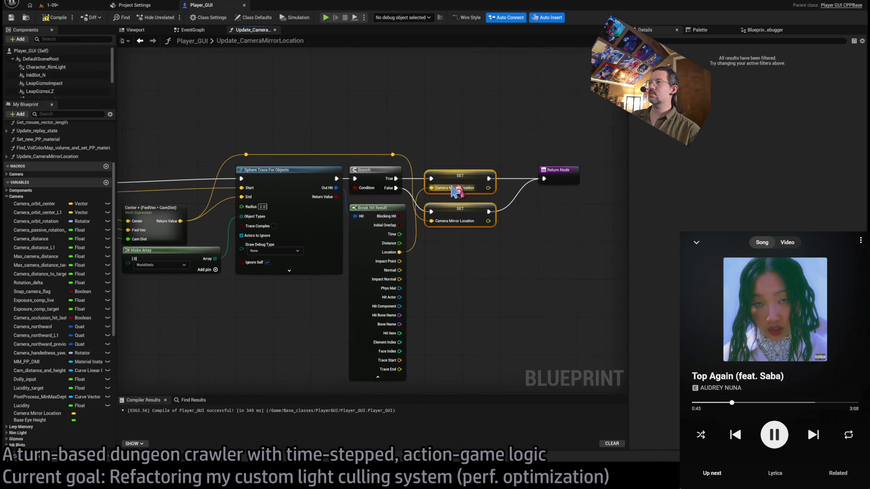
left_click_drag(336, 135, 552, 136)
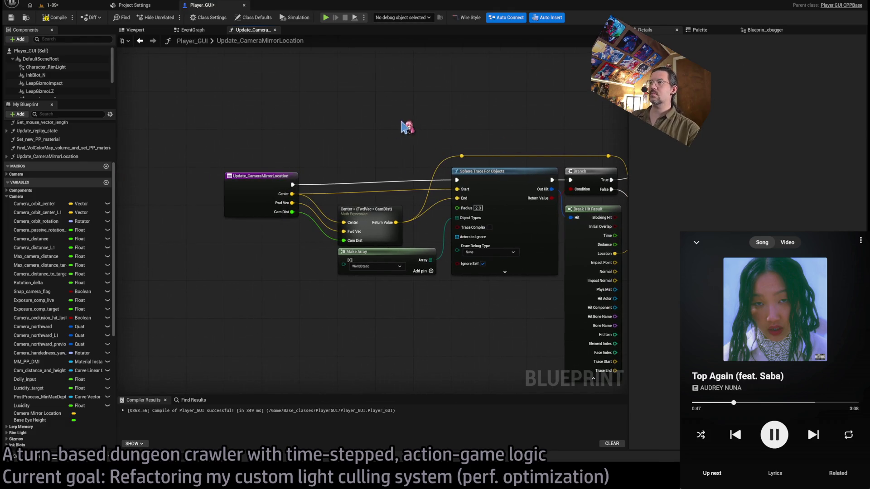
left_click(54, 17)
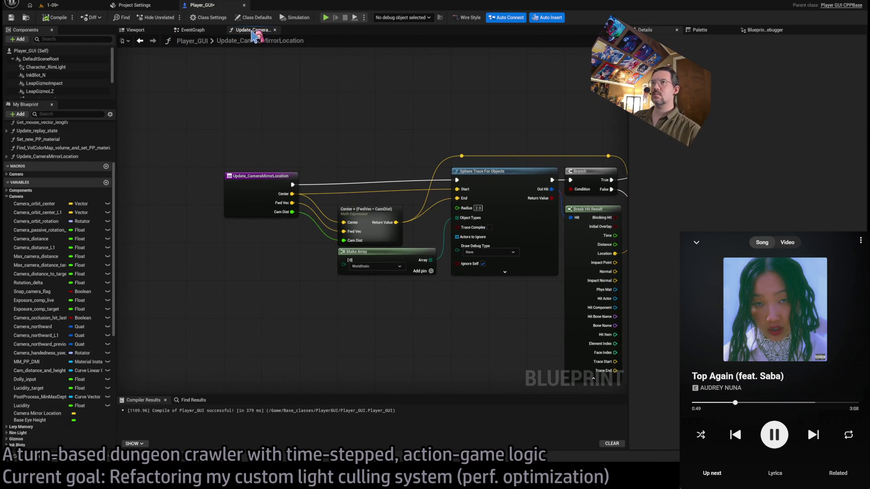
In the EventGraph, route execution through Update Camera Mirror Location into Set World Location And Rotation.
left_click(275, 30)
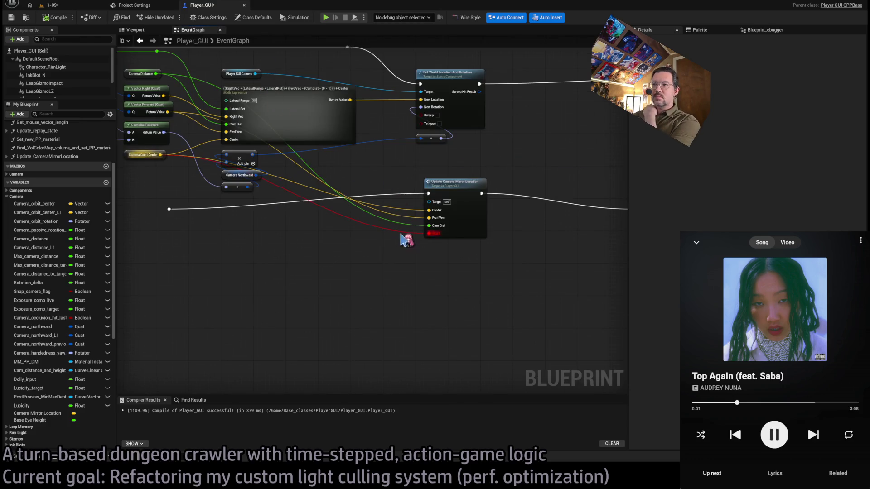
left_click(430, 233, "alt")
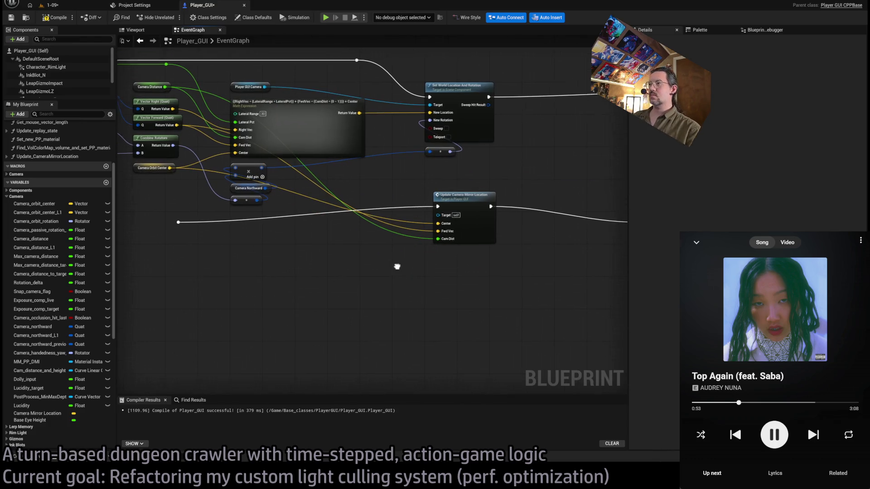
left_click(462, 206)
left_click_drag(459, 200, 462, 196)
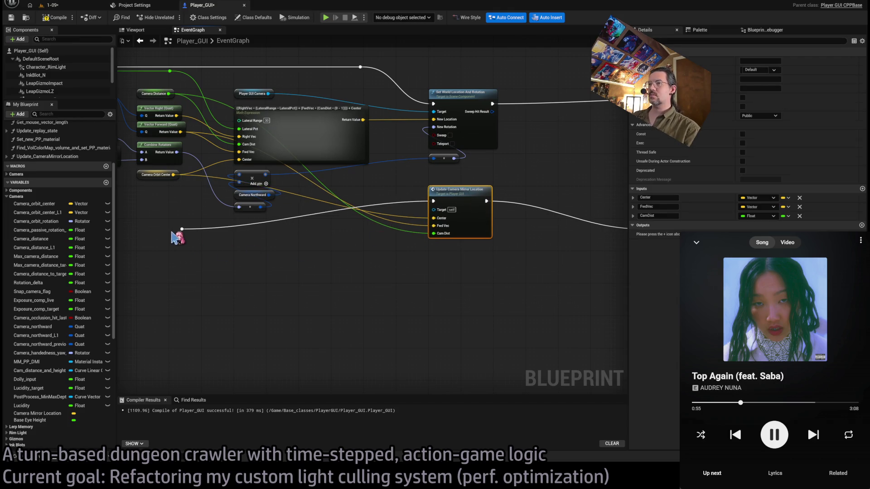
left_click(373, 278)
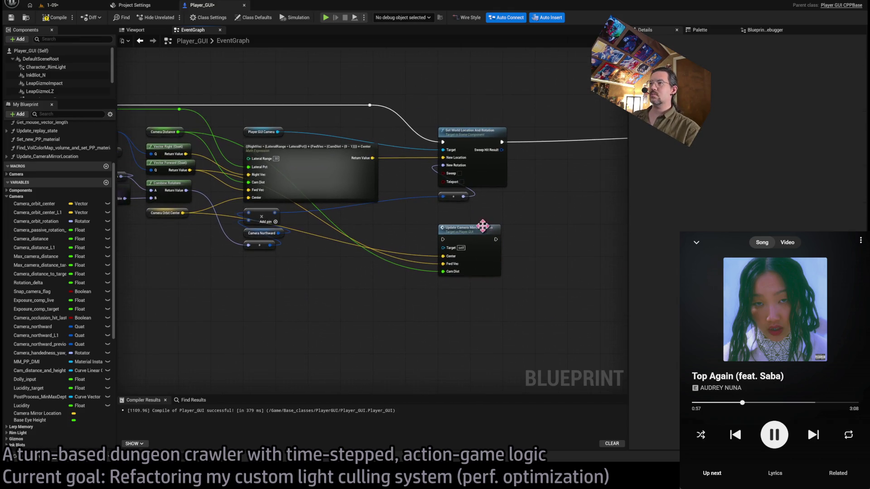
left_click(370, 106)
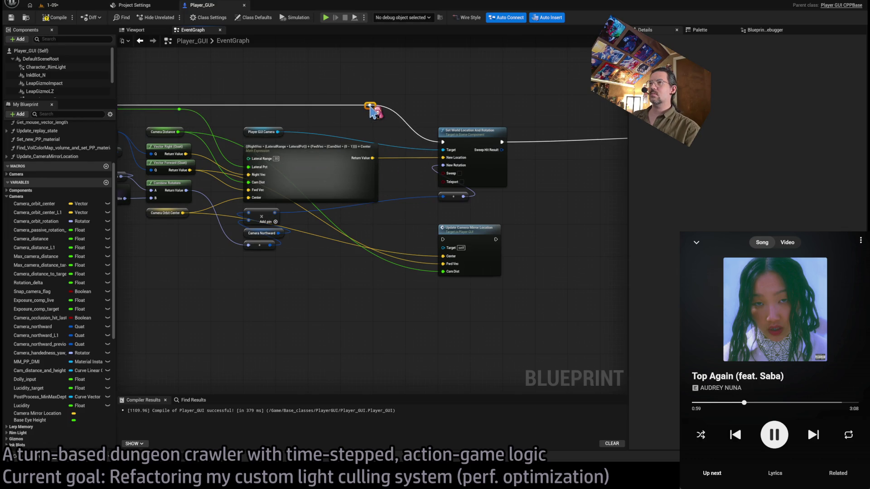
left_click_drag(370, 105, 442, 239)
left_click_drag(496, 240, 443, 142)
left_click_drag(479, 235, 479, 228)
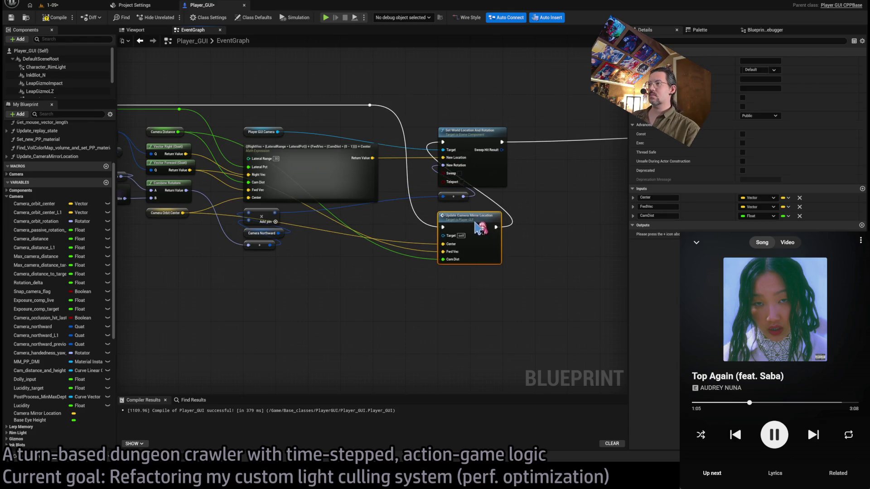
Add a Boolean Draw Debug input to the function and reopen its graph.
left_click(862, 188)
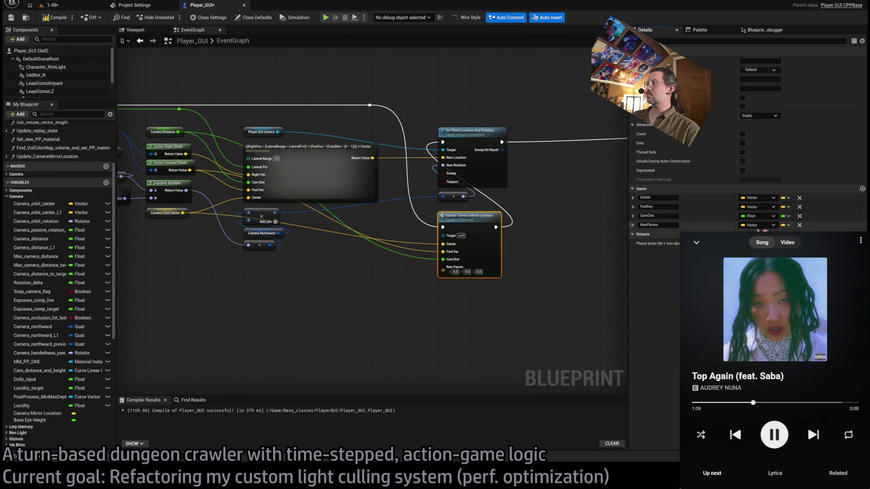
type("D")
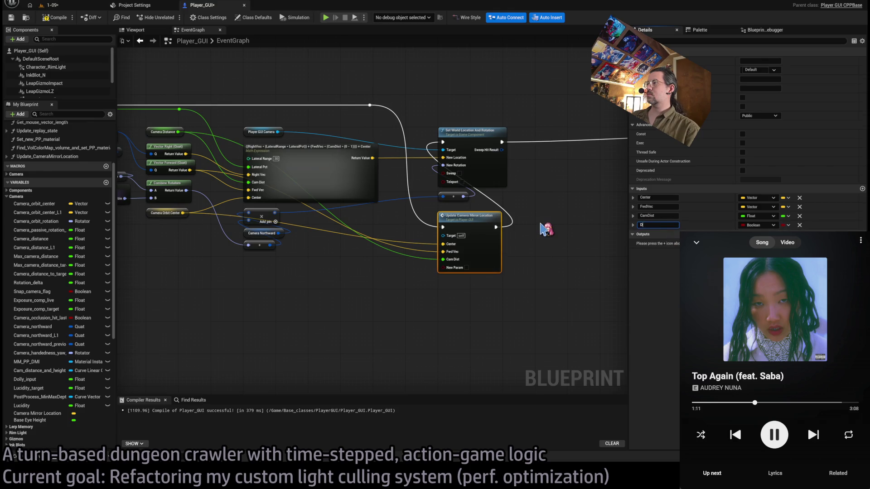
key("Return")
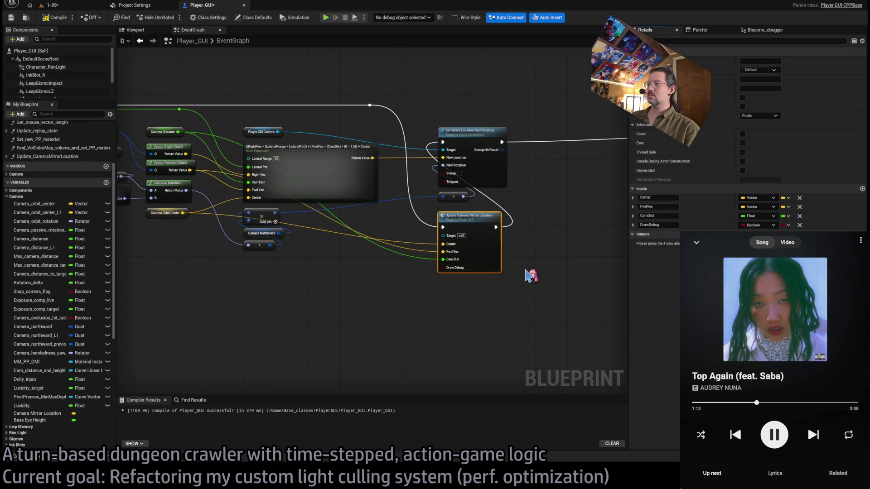
left_click(531, 276)
double_click(471, 250)
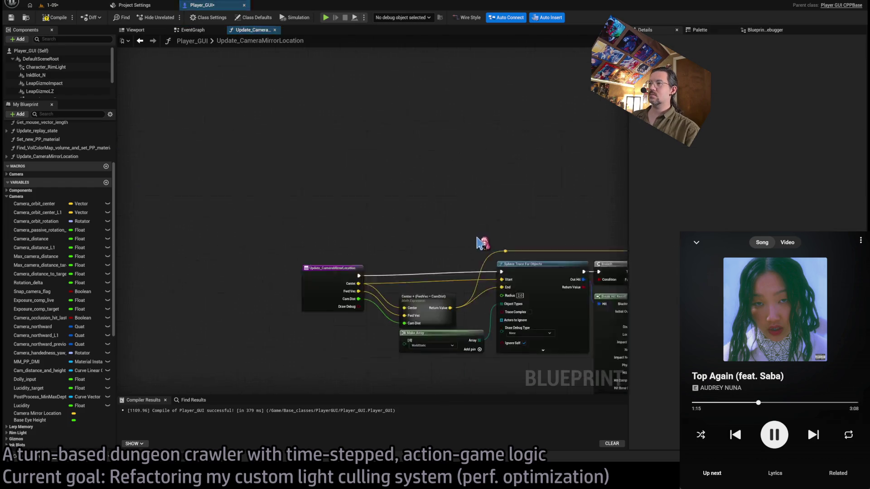
Add a Branch after the setters, conditioned on the Draw Debug input.
left_click_drag(235, 175, 201, 176)
mouse_move(232, 204)
left_mouse_down()
mouse_move(356, 144)
mouse_move(282, 144)
mouse_move(552, 145)
mouse_move(414, 142)
mouse_move(458, 117)
left_mouse_up()
left_click_drag(395, 202, 557, 203)
left_click(552, 202, "alt")
mouse_move(343, 196)
left_mouse_down()
mouse_move(371, 199)
mouse_move(367, 194)
mouse_move(343, 225)
left_mouse_up()
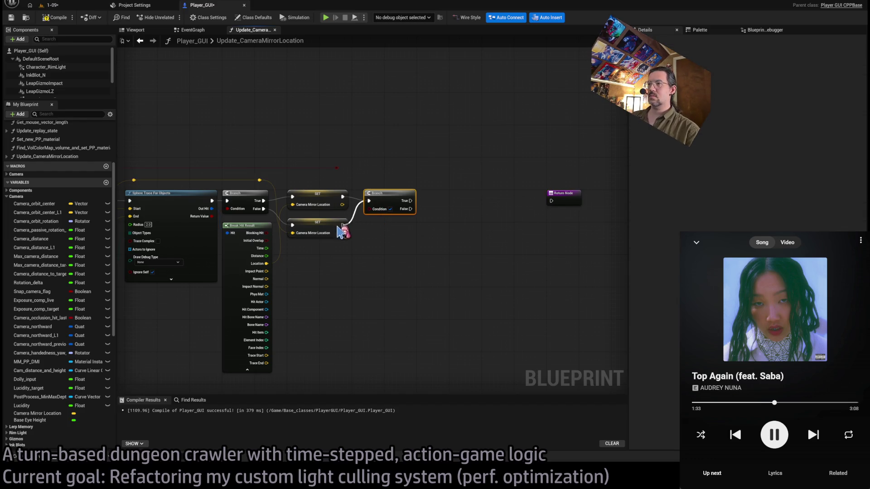
left_click(335, 172)
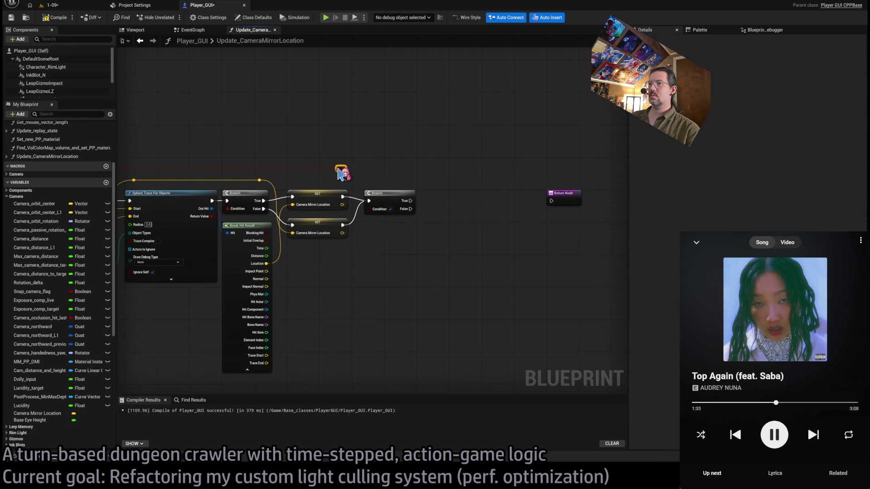
mouse_move(341, 168)
left_mouse_down()
mouse_move(376, 234)
mouse_move(401, 227)
mouse_move(417, 188)
mouse_move(408, 189)
mouse_move(392, 250)
left_mouse_up()
Move the Return Node right, tidy the Draw Debug wire, and paste a Draw Debug Sphere node.
scroll(374, 232, "up", 2)
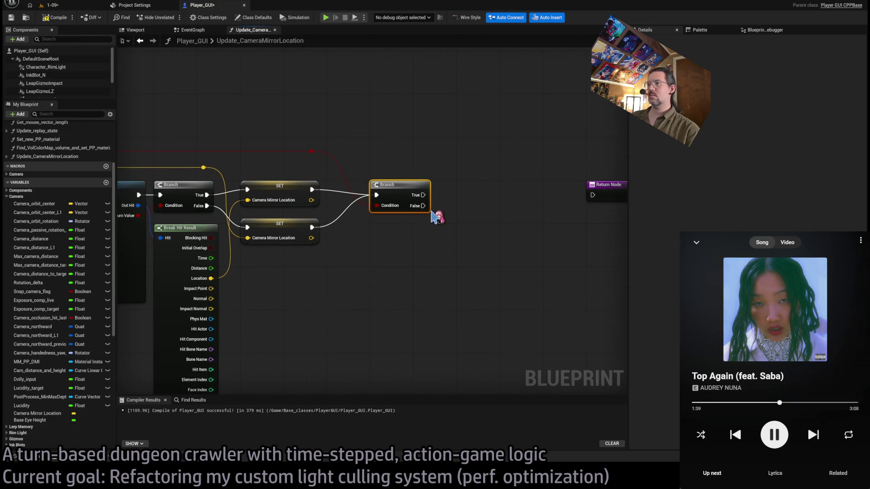
mouse_move(460, 201)
left_mouse_down()
mouse_move(470, 185)
mouse_move(556, 181)
left_mouse_up()
left_click(326, 177)
scroll(285, 196, "down", 3)
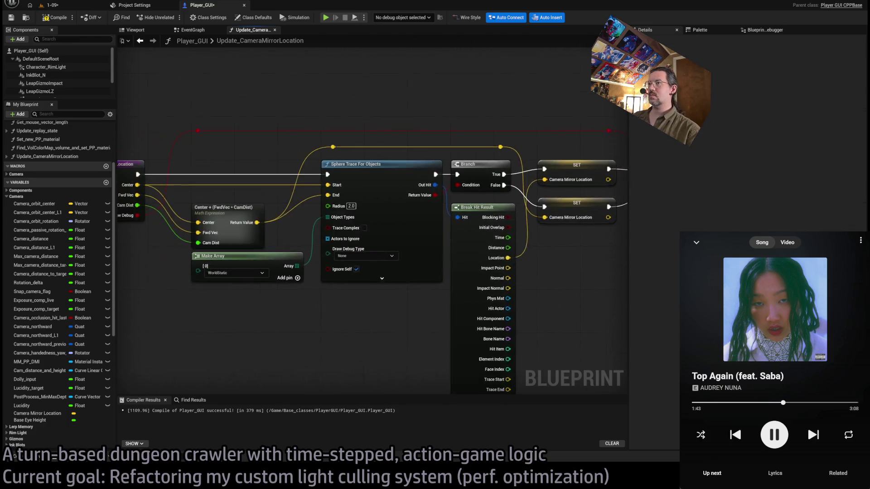
scroll(172, 146, "up", 3)
left_click(169, 159)
left_click(581, 160, "ctrl")
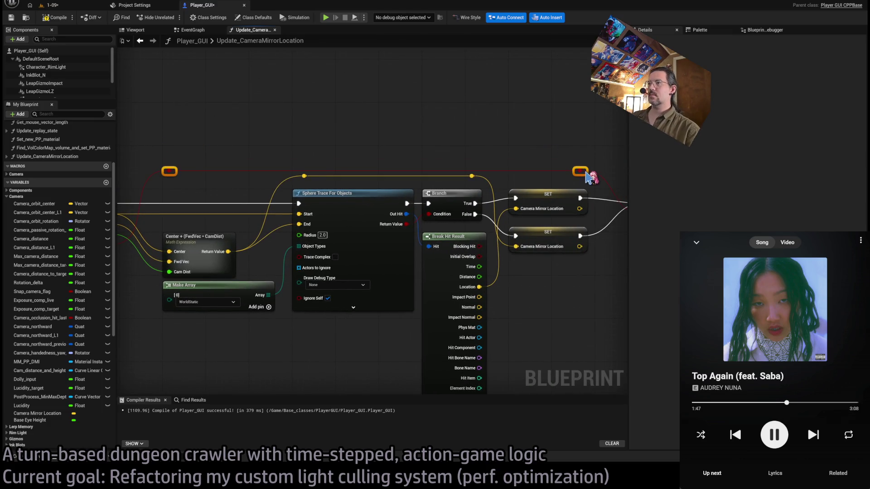
mouse_move(555, 148)
left_mouse_down()
mouse_move(353, 136)
mouse_move(405, 143)
mouse_move(317, 154)
left_mouse_up()
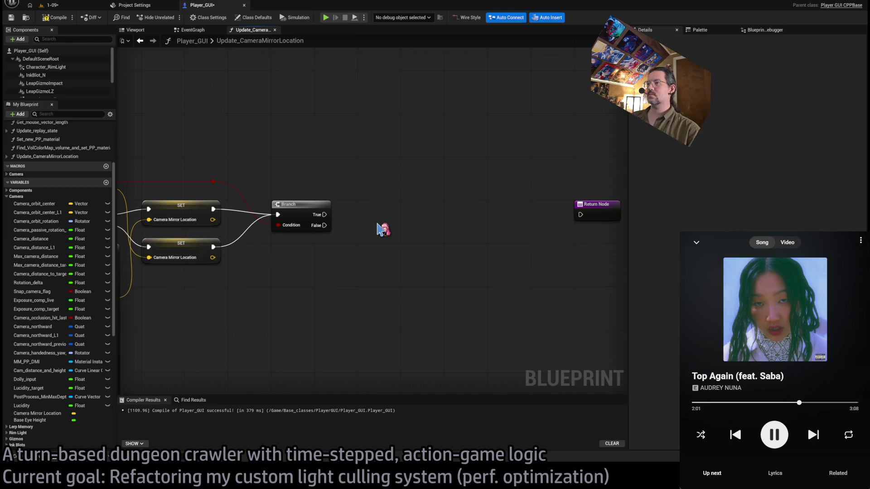
key("ctrl+v")
Place the Draw Debug Sphere on Branch True, centred on Camera Mirror Location with 16 segments.
left_click_drag(398, 227, 381, 211)
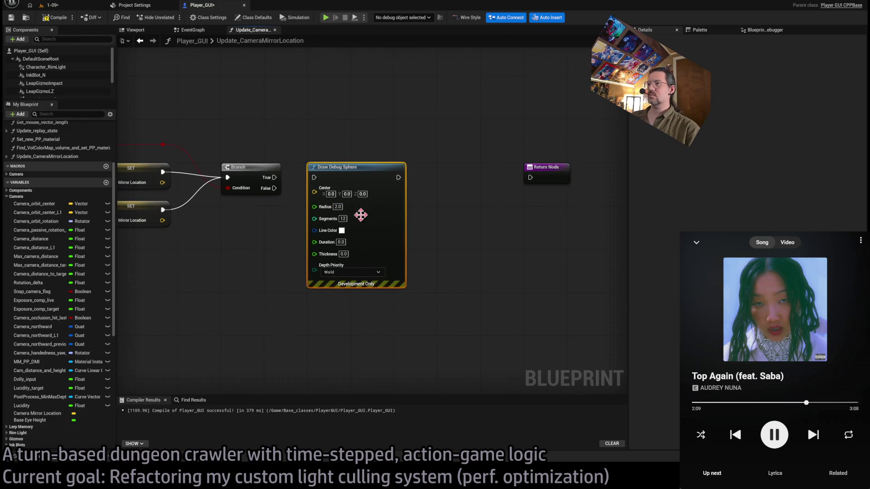
left_click_drag(301, 186, 461, 206)
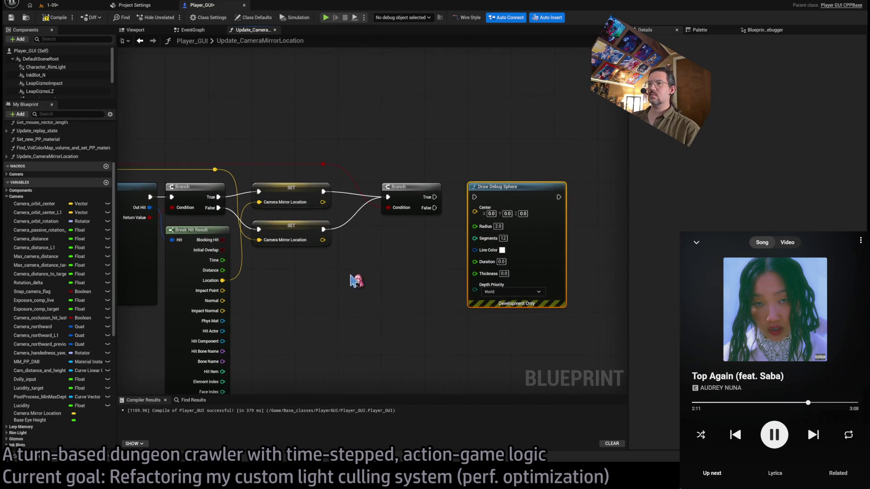
mouse_move(36, 413)
left_mouse_down()
mouse_move(292, 333)
mouse_move(474, 209)
left_mouse_up()
left_click_drag(412, 224, 478, 321)
mouse_move(438, 202)
left_mouse_down()
mouse_move(297, 195)
mouse_move(334, 189)
left_mouse_up()
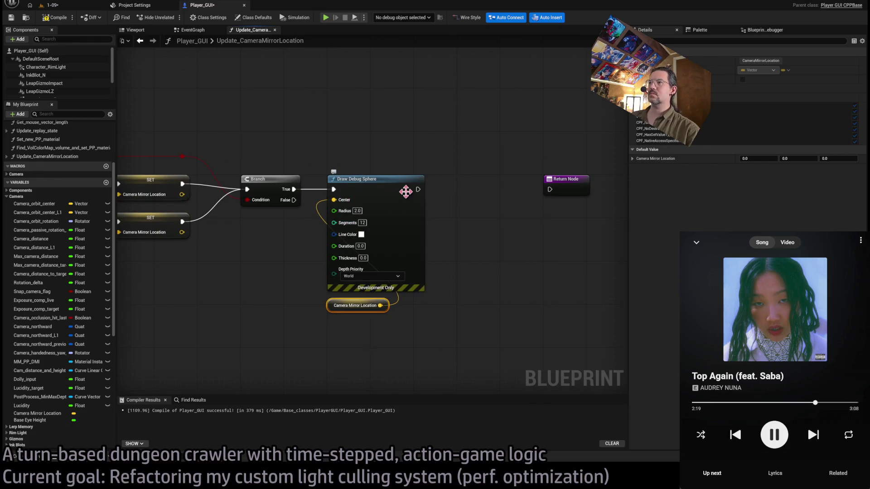
left_click(363, 223)
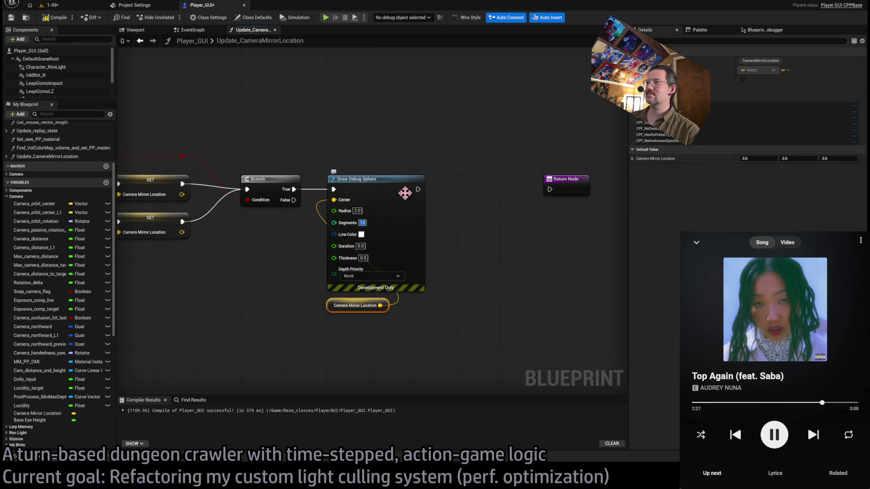
Connect the sphere node and the Branch False path to the Return Node, tidying the wires.
left_click_drag(418, 189, 550, 190)
mouse_move(294, 200)
left_mouse_down()
mouse_move(345, 162)
mouse_move(334, 156)
left_mouse_up()
mouse_move(334, 156)
left_mouse_down()
mouse_move(418, 161)
mouse_move(550, 189)
left_mouse_up()
mouse_move(419, 157)
left_mouse_down()
mouse_move(419, 132)
mouse_move(419, 141)
left_mouse_up()
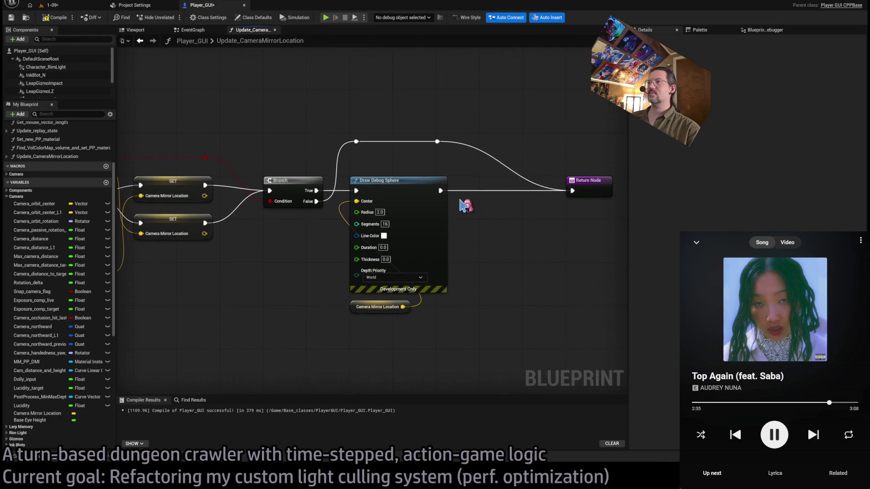
left_click_drag(567, 195, 480, 195)
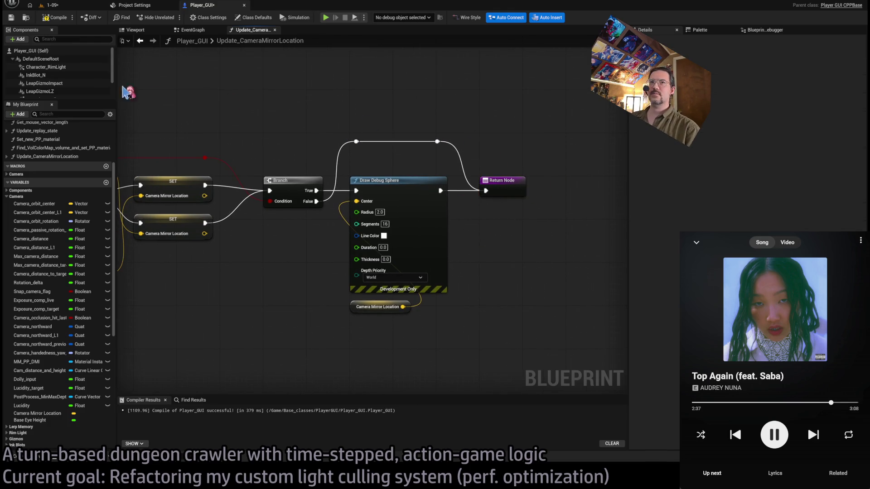
mouse_move(243, 133)
left_mouse_down()
mouse_move(527, 131)
mouse_move(591, 103)
mouse_move(359, 118)
left_mouse_up()
left_click_drag(569, 128, 330, 128)
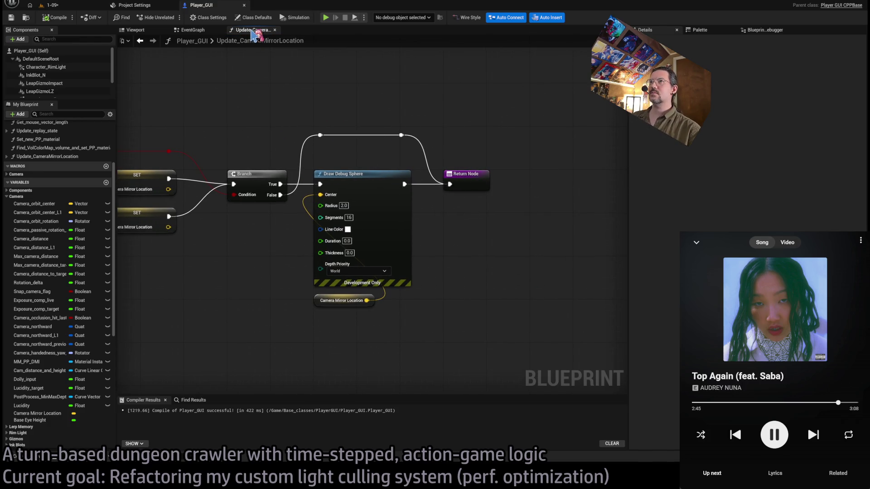
left_click(77, 5)
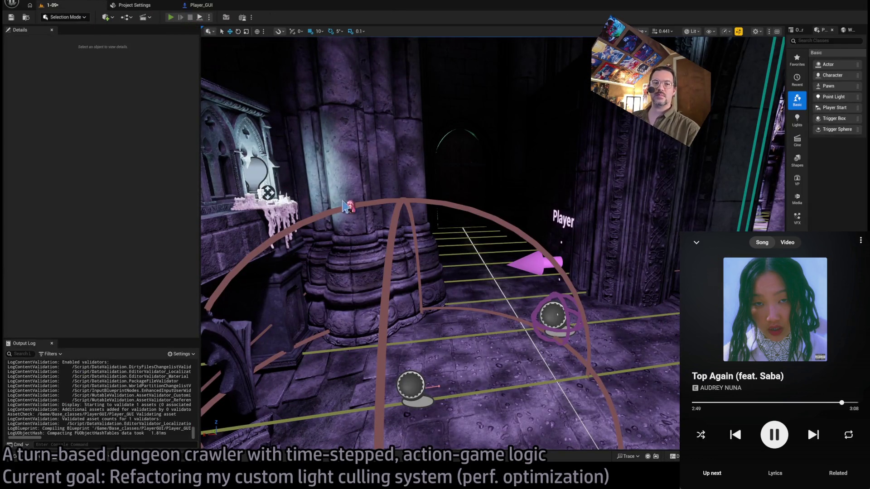
Play the 1-09 level, toggling possess/eject (F8) to inspect the debug spheres, then stop.
key("alt+p")
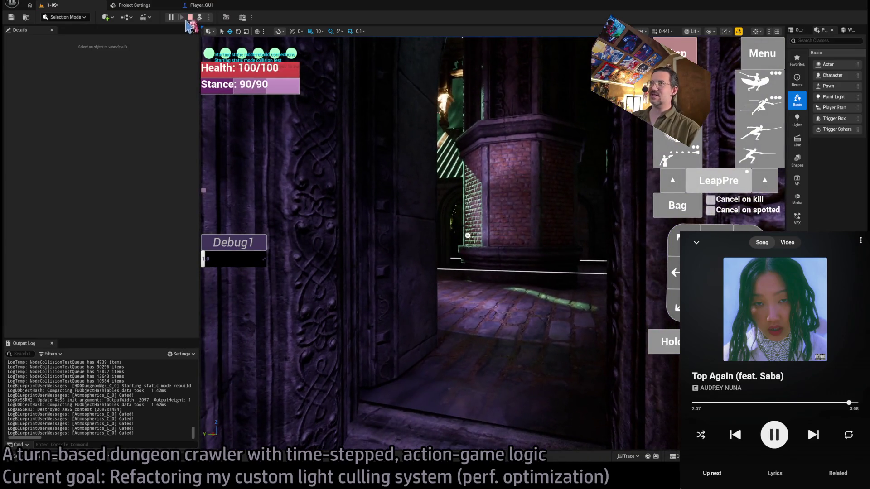
left_click(201, 19)
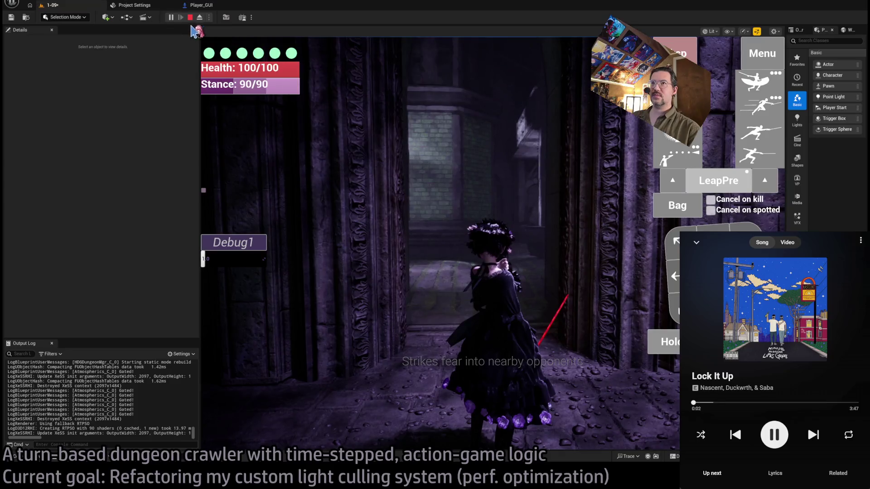
left_click(203, 21)
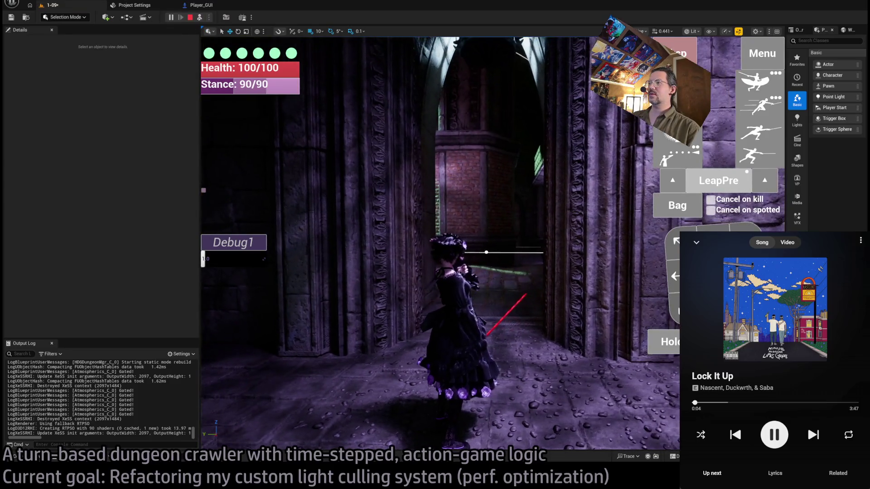
scroll(469, 244, "up", 2)
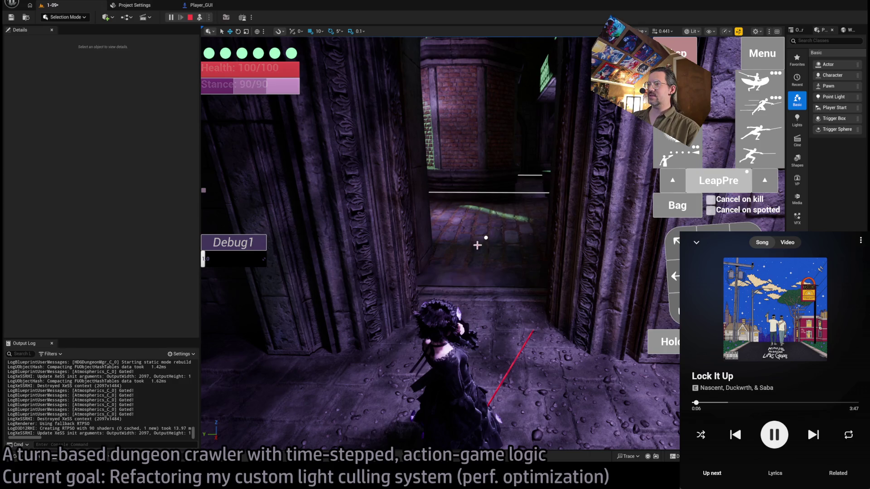
left_click_drag(482, 258, 298, 123)
key("F8")
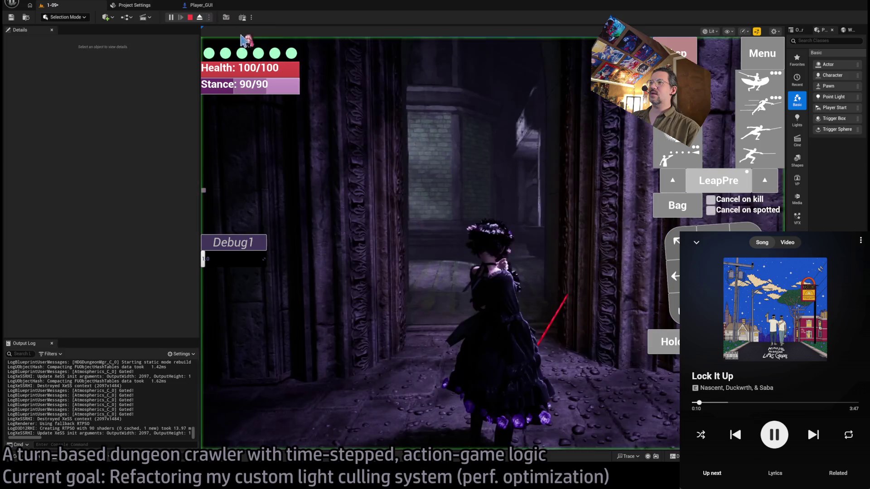
key("F8")
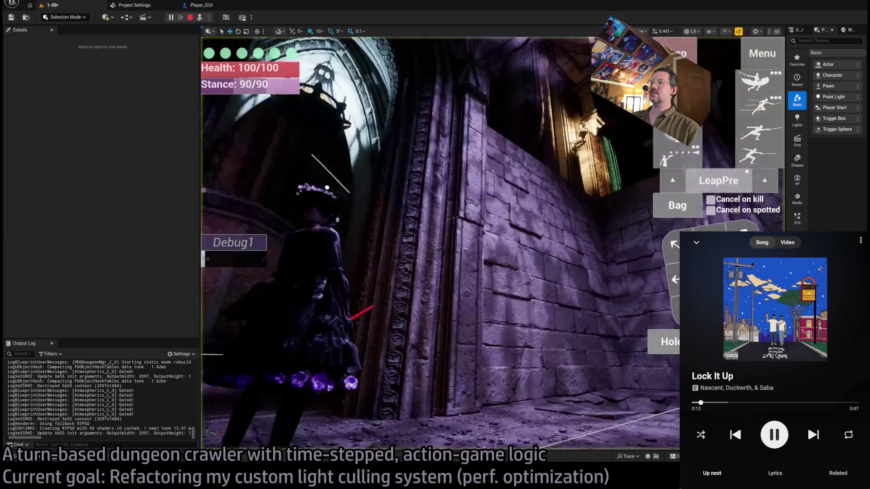
left_click_drag(366, 228, 366, 213)
left_click_drag(433, 249, 381, 165)
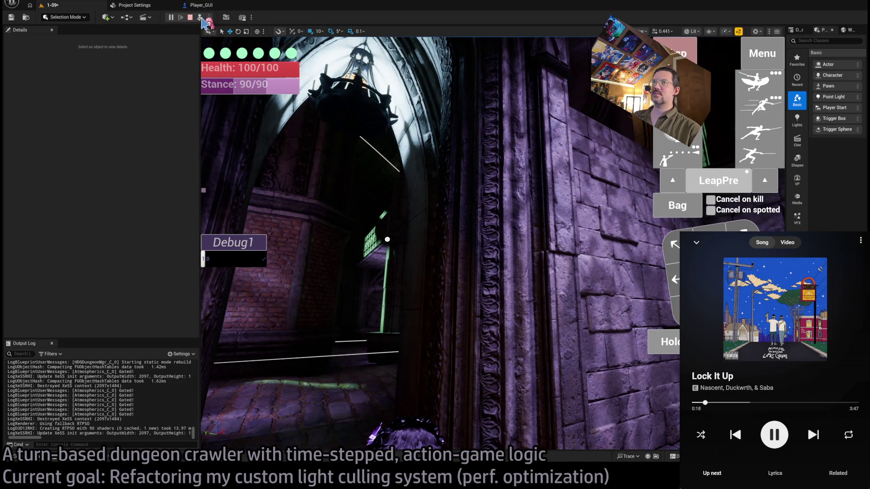
left_click(190, 18)
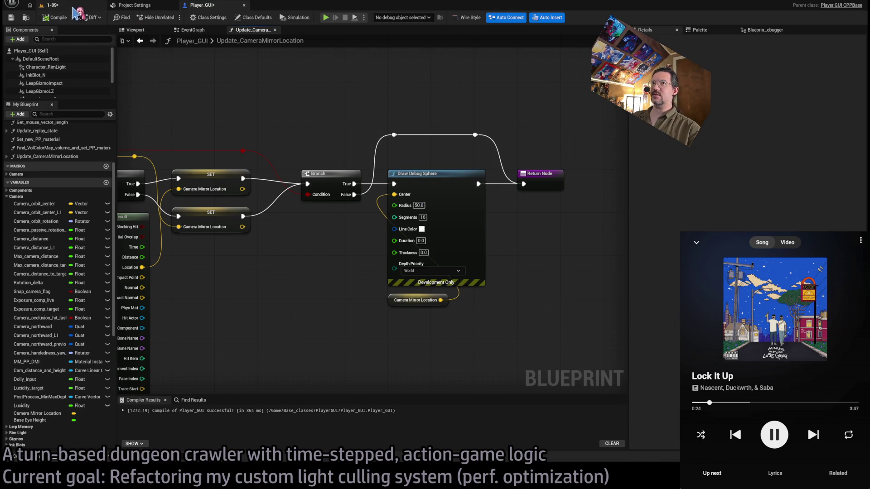
Play the 1-09 level to check the radius-50 debug sphere around the character, then stop.
left_click(50, 5)
key("alt+p")
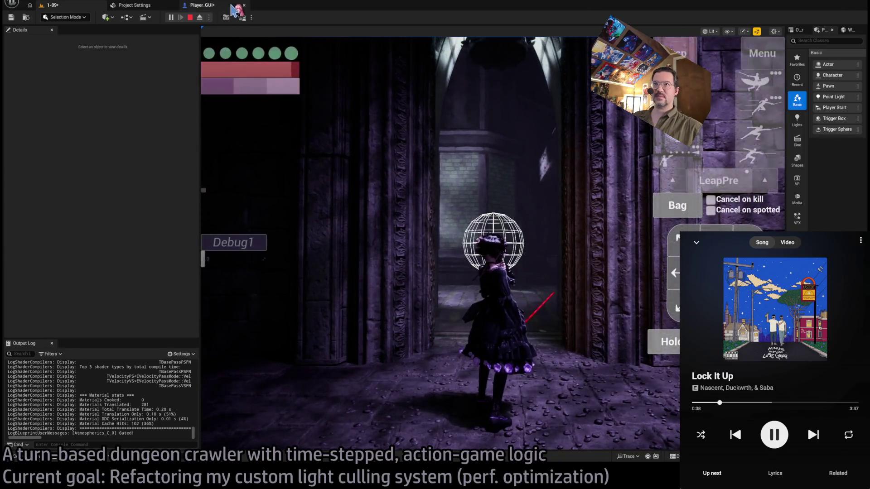
left_click(191, 18)
Revisit the Player_GUI EventGraph, then return to the 1-09 level and save it.
left_click(205, 6)
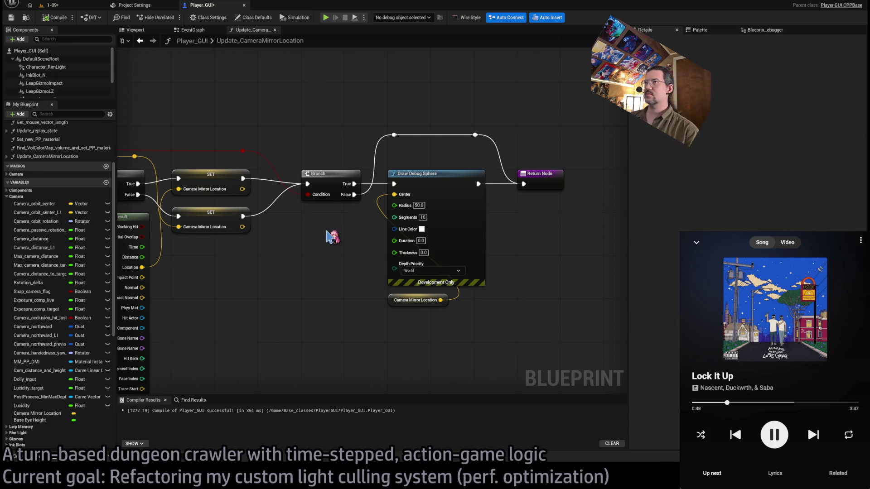
left_click(193, 30)
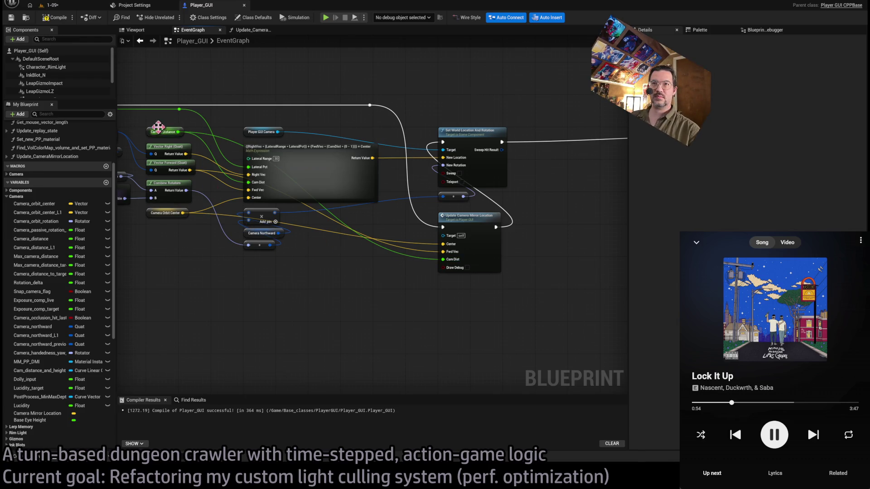
left_click(54, 5)
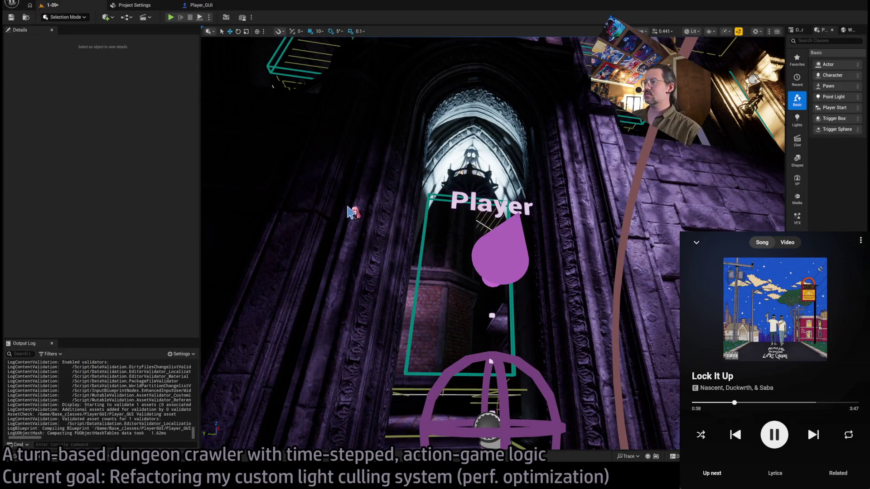
key("ctrl+s")
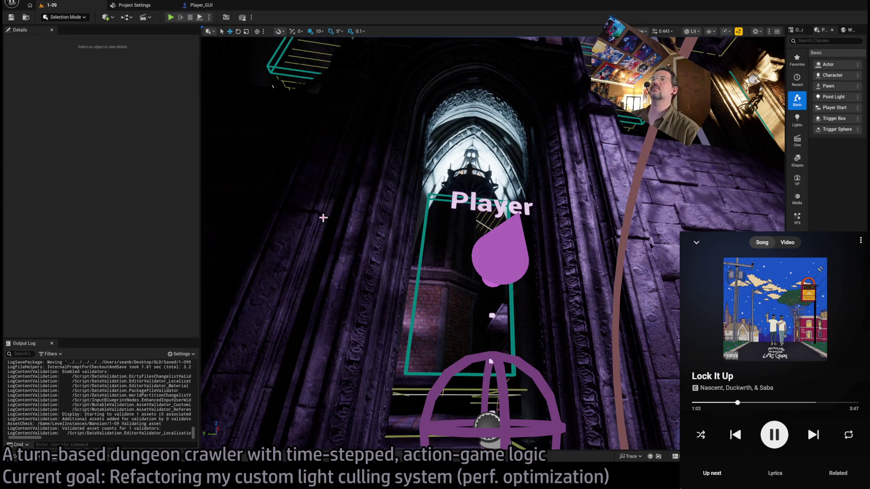
left_click_drag(324, 218, 323, 272)
left_click_drag(397, 363, 397, 381)
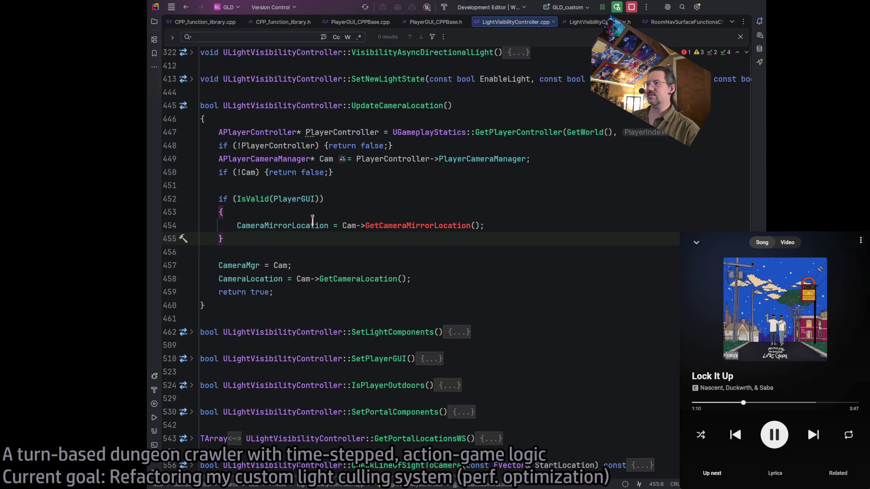
Replace Cam->GetCameraMirrorLocation() with PlayerGUI->CameraMirrorLocation and join the if-body onto one line.
double_click(383, 223)
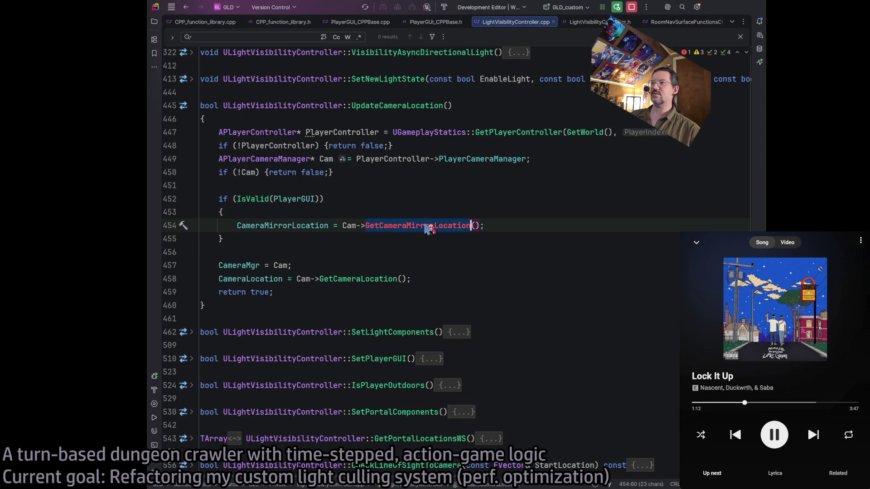
type("M")
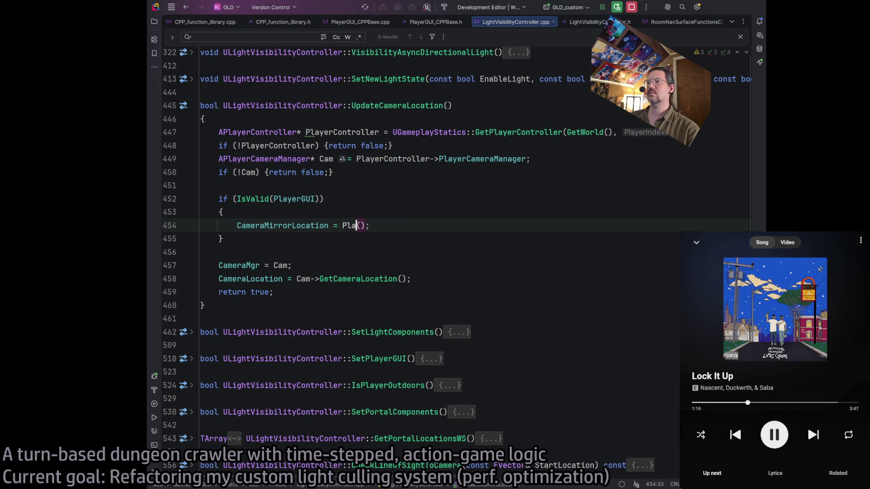
type("I")
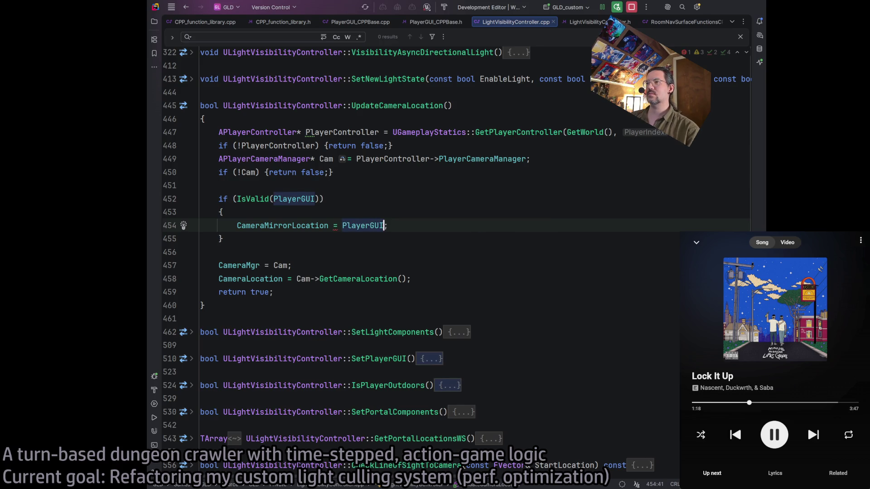
type(">")
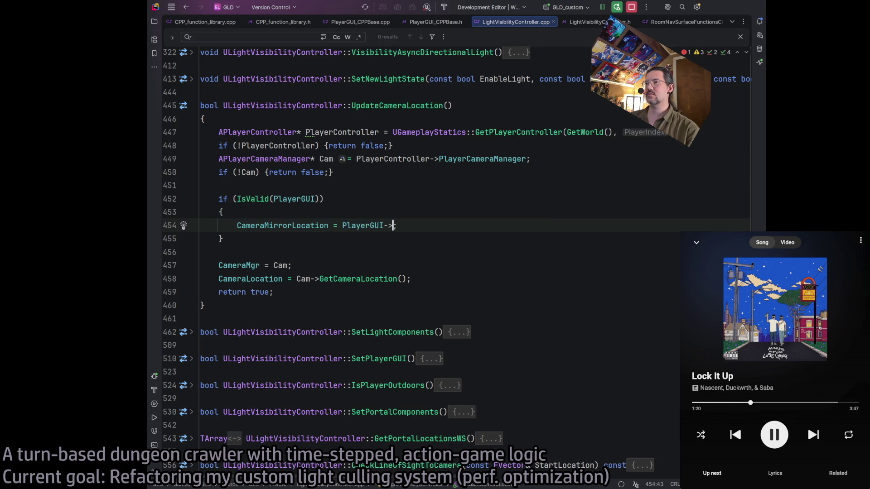
type("CameraMirrorLocation")
key("Down")
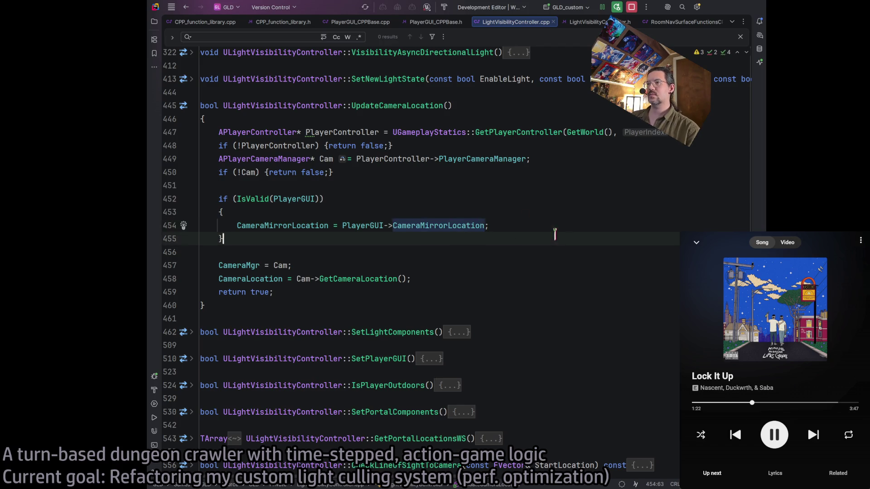
key("Up")
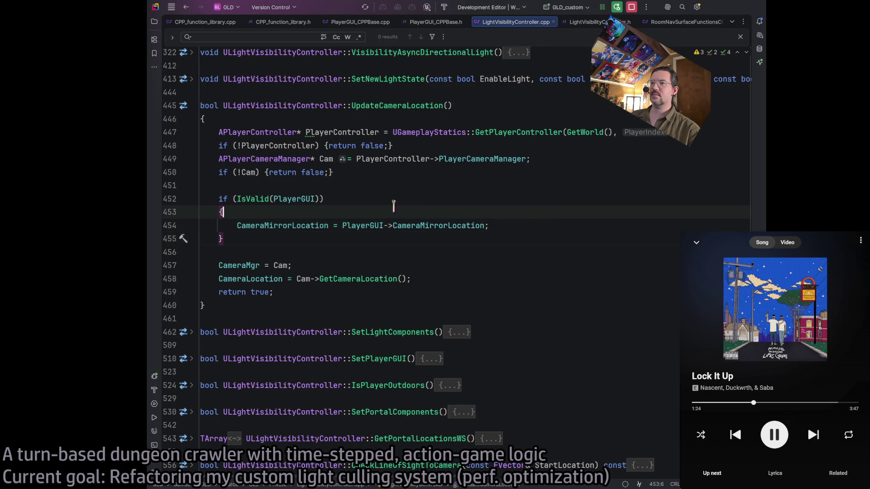
key("BackSpace")
key("End")
key("Delete")
left_click(413, 223)
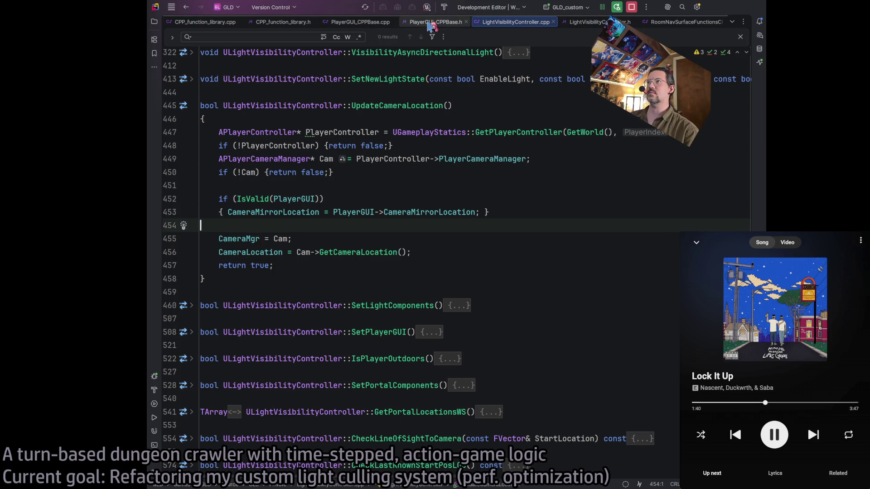
Unfold the second-order job queue if-block at line 262 and its tracing for-loop.
scroll(326, 193, "up", 3)
scroll(326, 193, "up", 10)
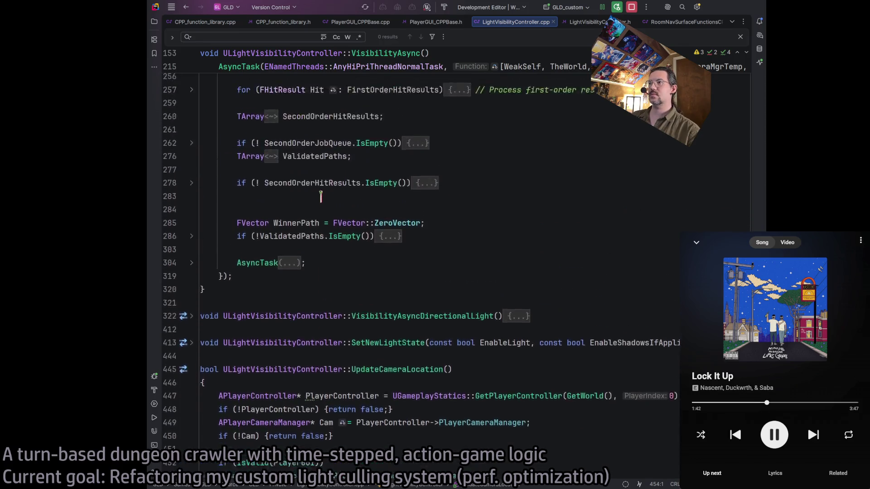
scroll(327, 186, "down", 5)
scroll(340, 199, "up", 2)
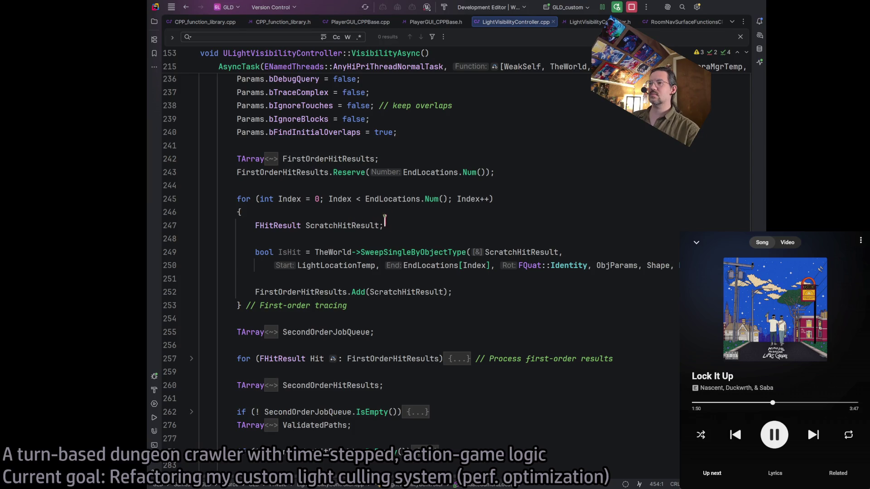
scroll(473, 258, "down", 2)
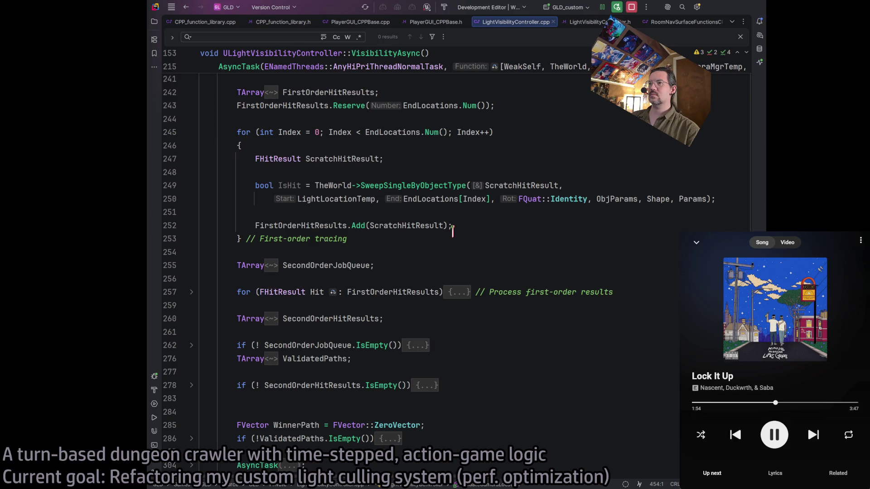
scroll(426, 266, "down", 2)
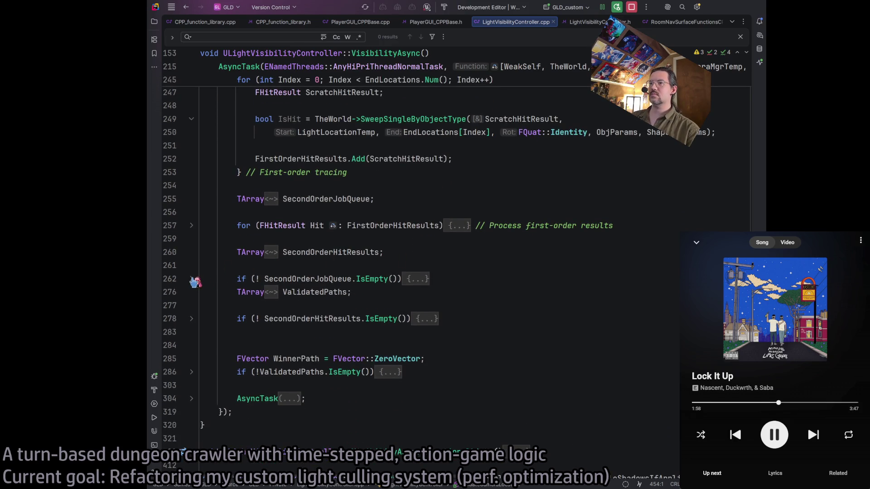
left_click(192, 279)
left_click(192, 280)
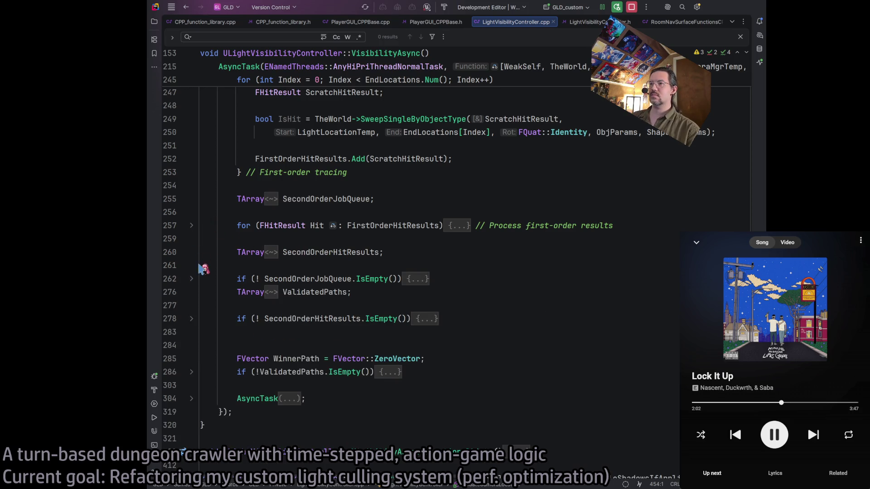
left_click(192, 280)
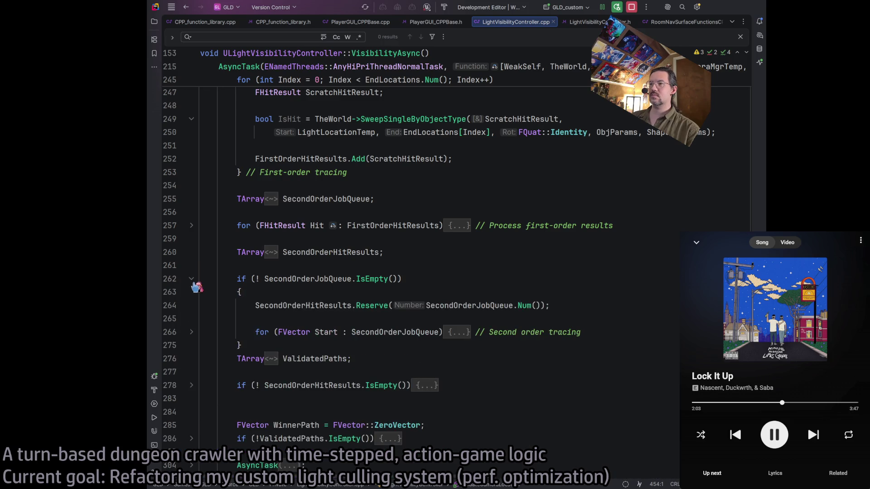
left_click(192, 333)
scroll(373, 351, "down", 3)
Fix the '// Second order tracing' comment spacing and unfold the SweepSingleByObjectType call arguments.
mouse_move(373, 359)
left_mouse_down()
mouse_move(278, 360)
mouse_move(268, 371)
left_mouse_up()
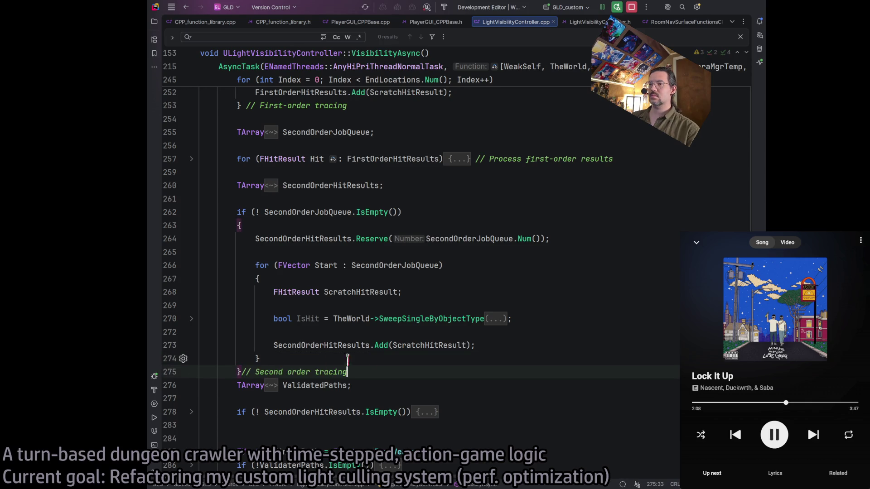
left_click(512, 334)
left_click(516, 346)
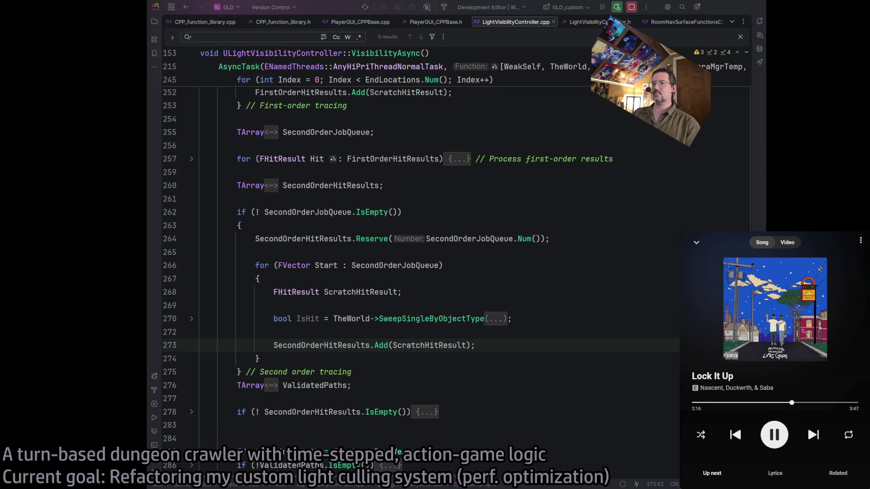
left_click(410, 363)
left_click(431, 212)
scroll(425, 257, "up", 3)
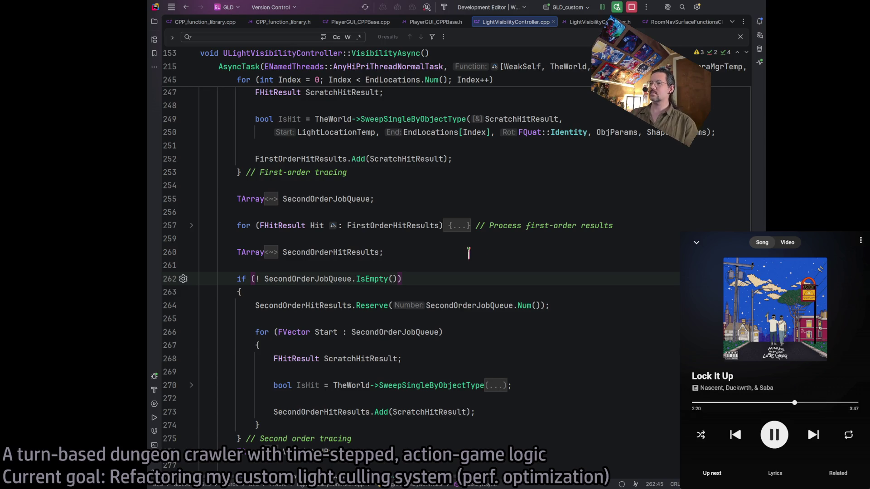
scroll(470, 253, "down", 3)
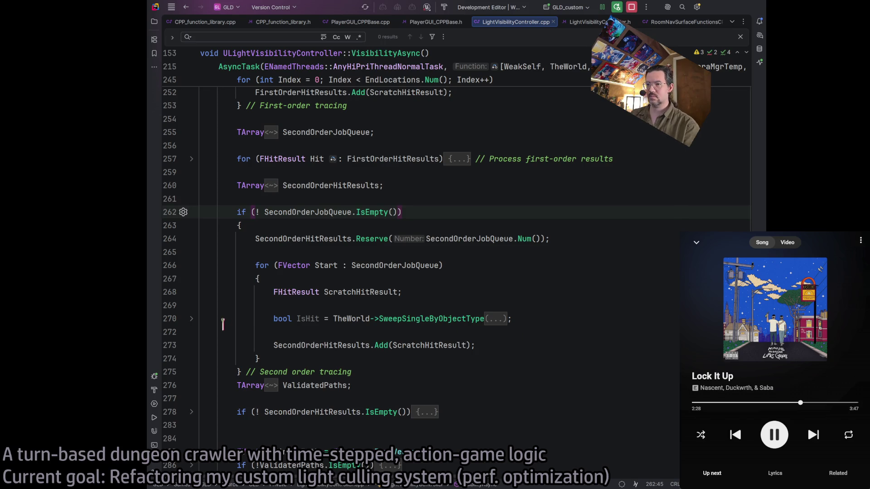
left_click(192, 319)
left_click(653, 333)
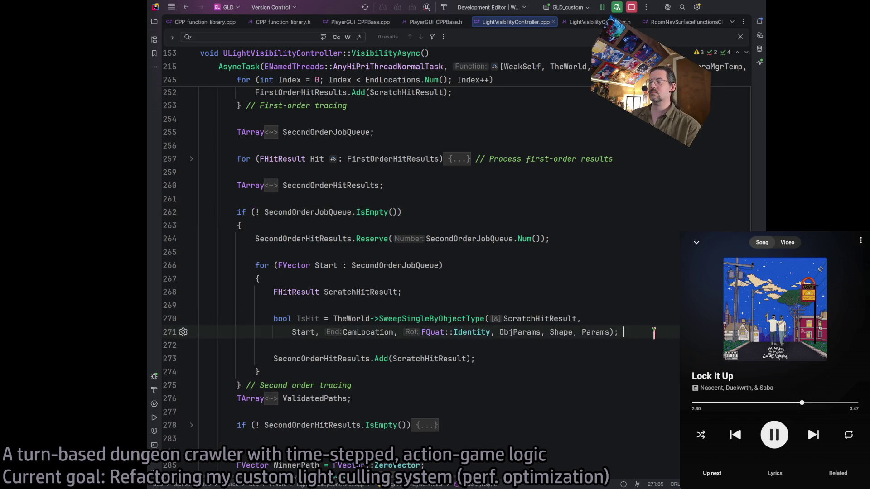
Copy the IsHit sweep statement and paste a duplicate below the Add call.
key("Down")
key("Delete")
key("End")
key("Return")
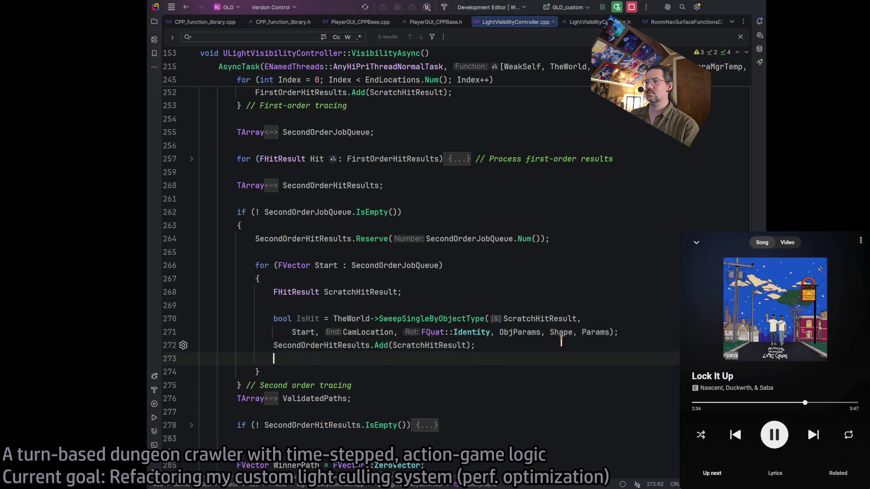
key("Return")
left_click_drag(635, 332, 275, 319)
key("ctrl+c")
left_click(654, 371)
key("ctrl+v")
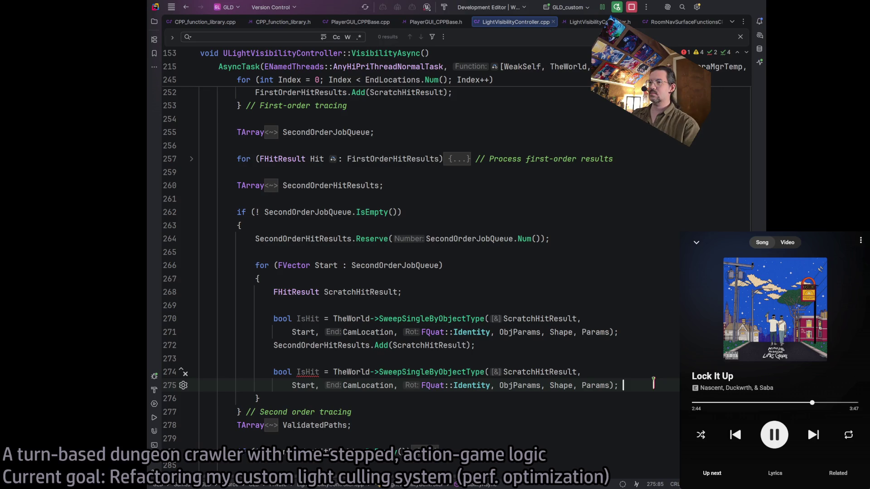
Rename the two sweeps to IsHit1 and IsHit2, separating them with a blank line.
left_click(319, 372)
key("Up")
key("Up")
key("Up")
type("1")
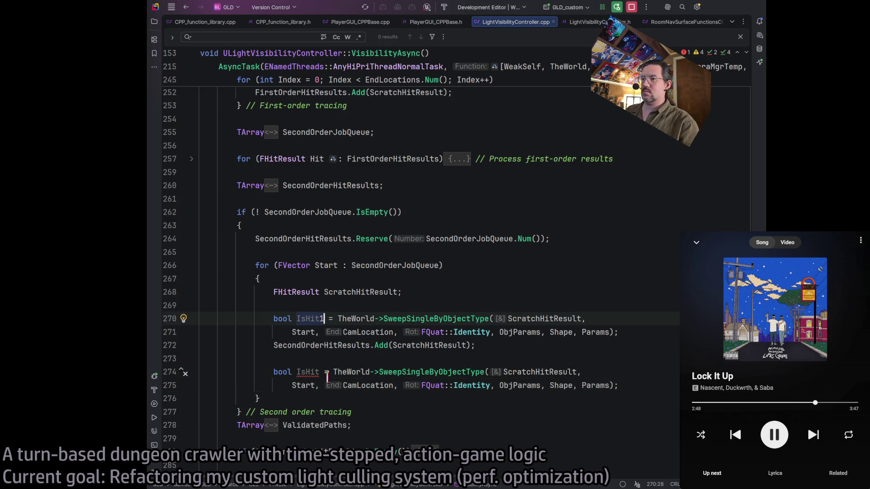
left_click(320, 371)
type("2")
left_click(500, 384)
left_click(643, 385)
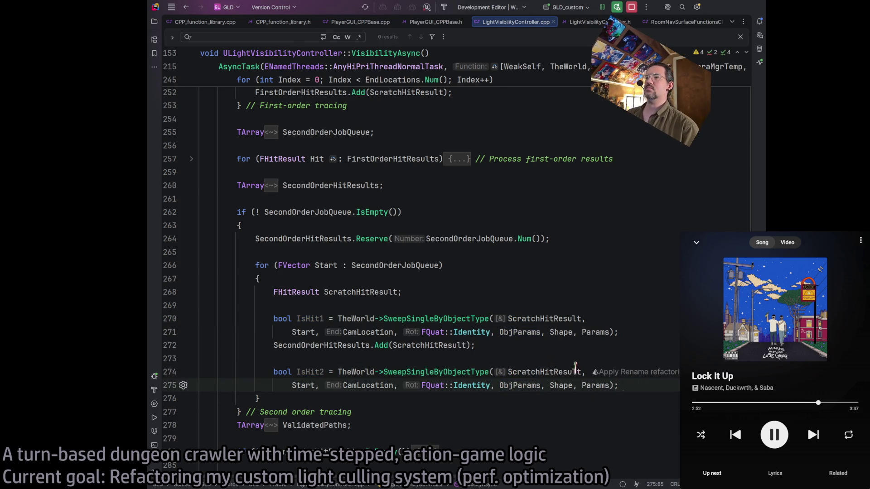
left_click(636, 332)
key("Return")
left_click(591, 357)
scroll(513, 385, "down", 2)
Replace IsHit2's CamLocation end point with WeakSelf->CameraMirrorLocation, then open the liked songs list.
double_click(367, 332)
scroll(408, 327, "up", 6)
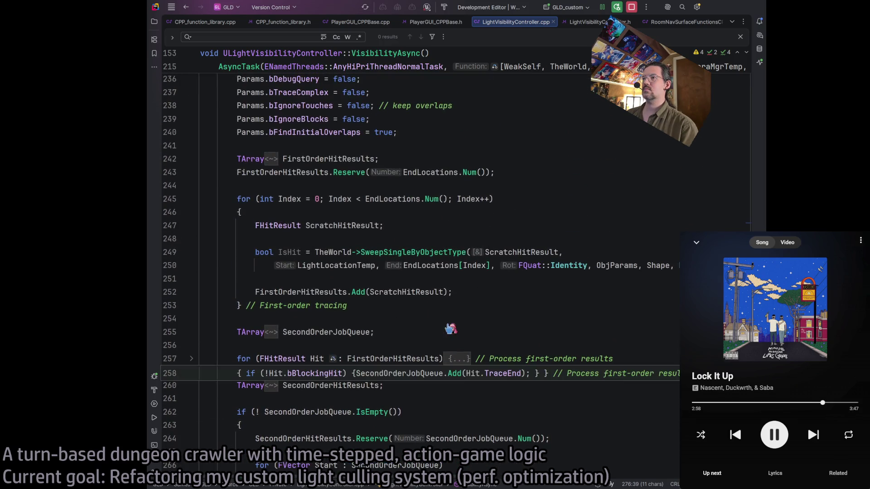
scroll(514, 306, "up", 5)
scroll(515, 307, "up", 5)
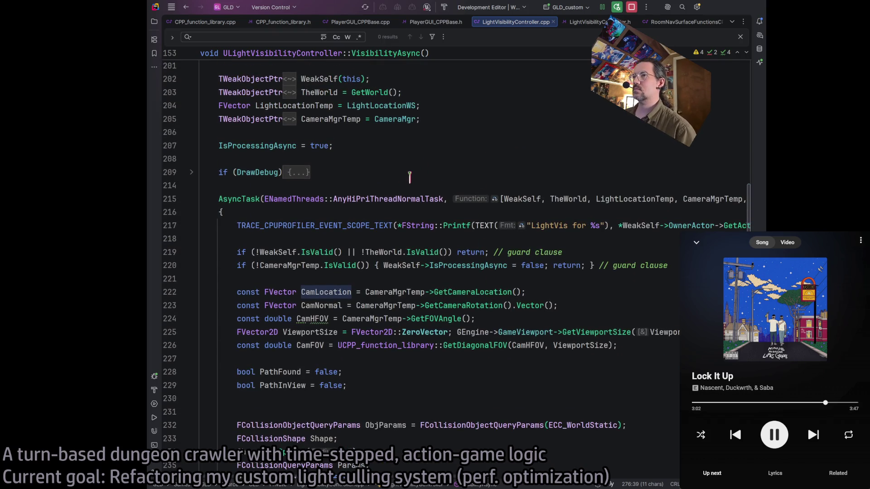
scroll(411, 178, "down", 15)
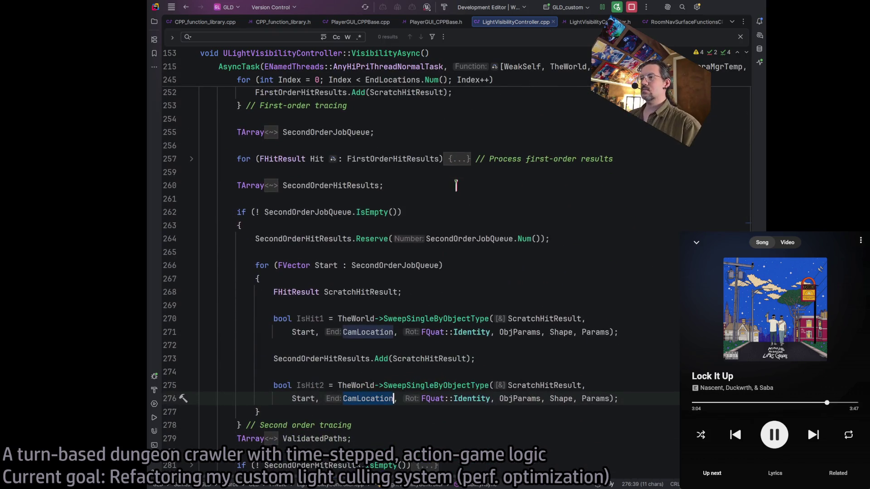
type("WeakSelf->")
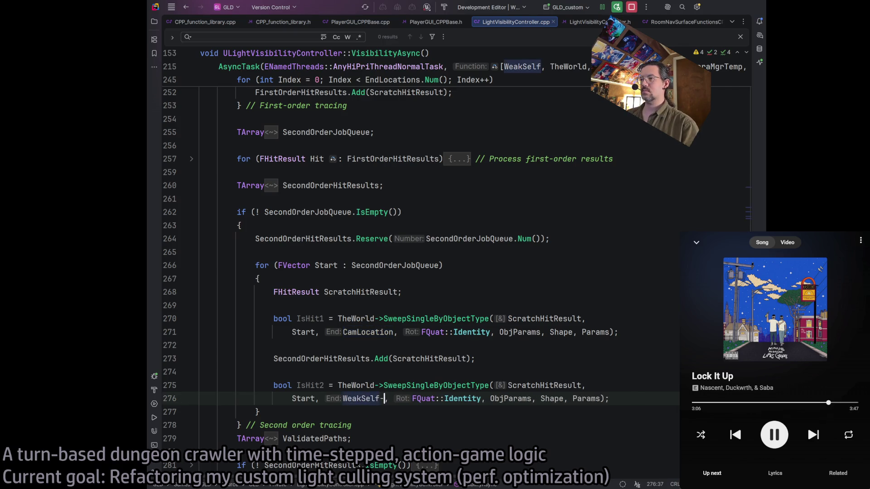
type("Cam")
key("Return")
left_click(449, 332)
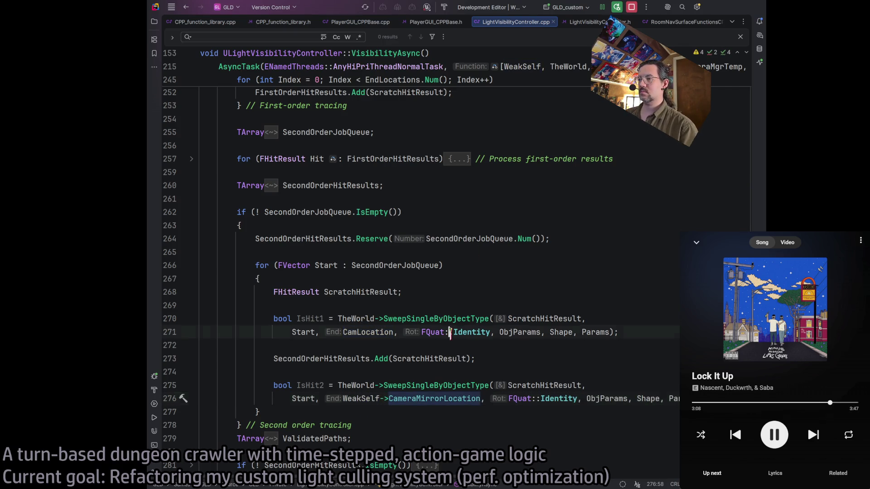
left_click(407, 399)
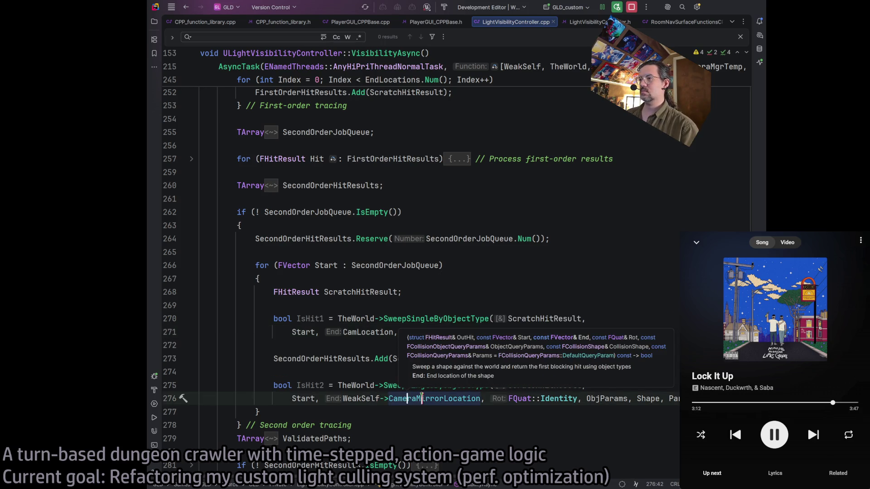
key("Escape")
key("ctrl+w")
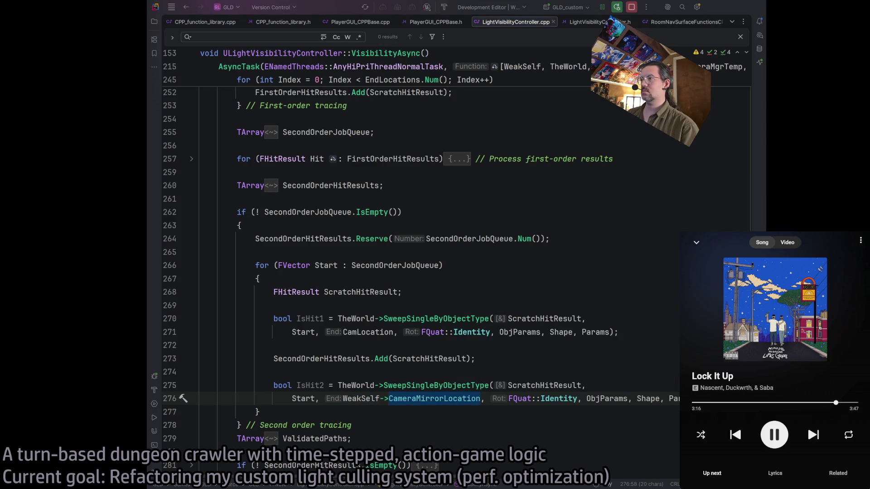
left_click(697, 242)
scroll(843, 313, "down", 5)
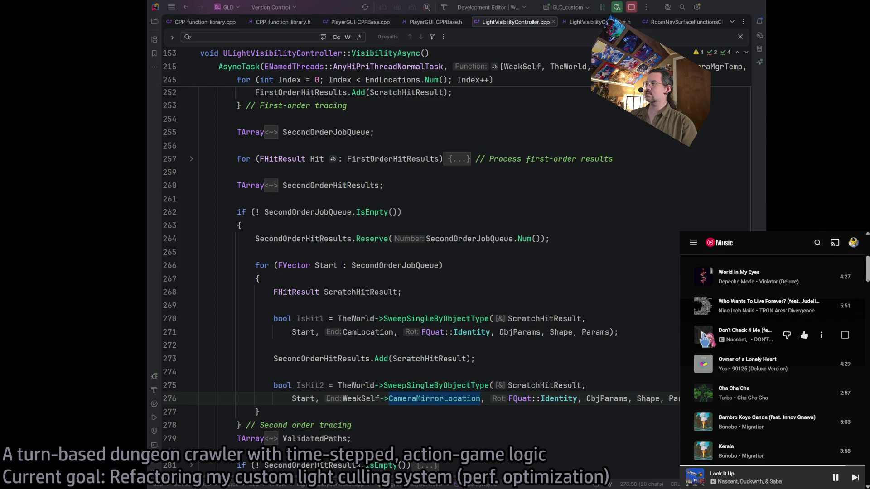
Play 'Don't Check 4 Me', then append '(with CameraMirrorLocation)' to the Second order tracing comment.
left_click(703, 335)
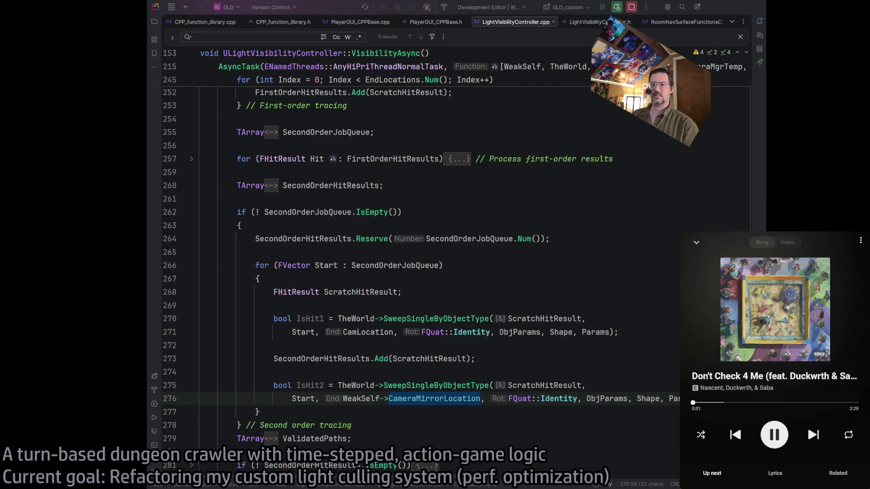
key("Down")
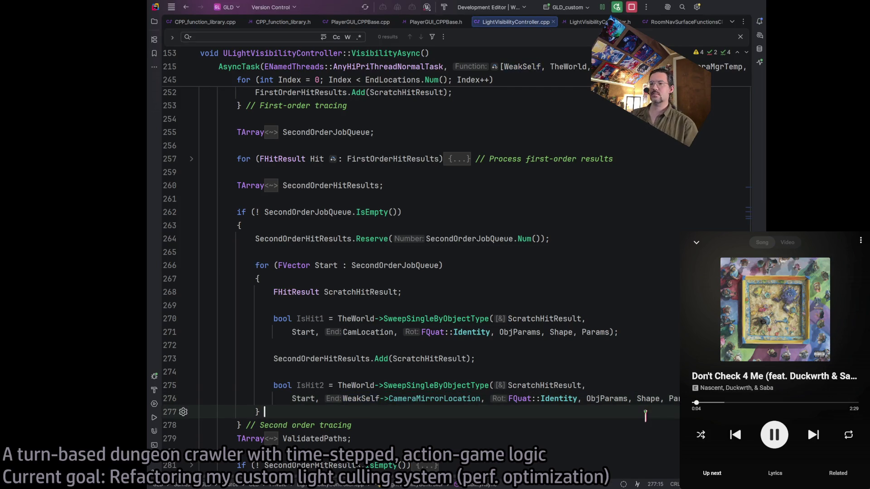
scroll(505, 401, "down", 3)
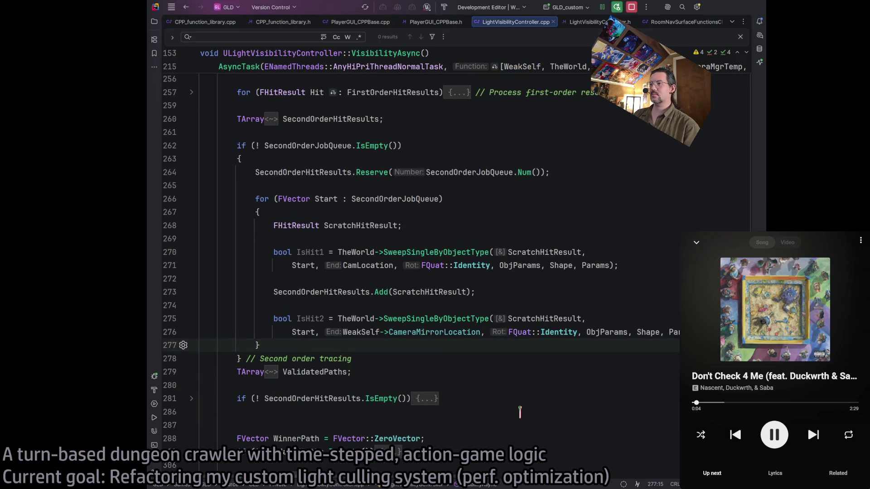
left_click(373, 358)
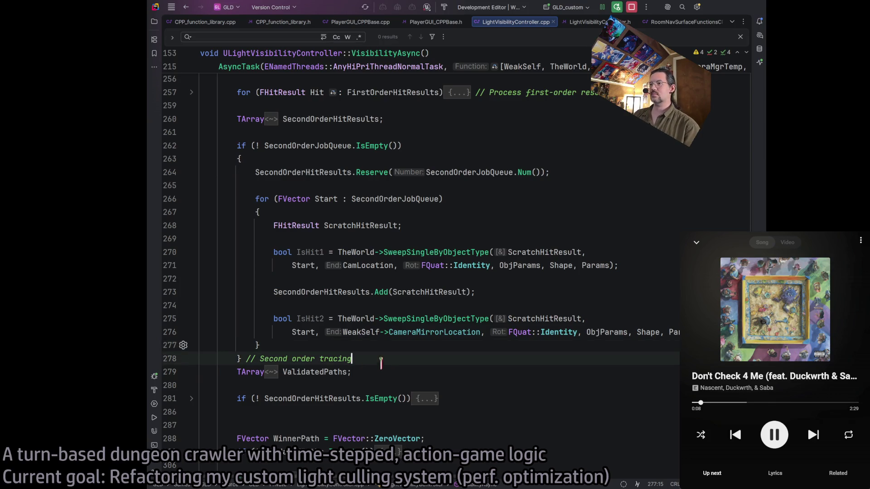
type("(with CameraMirrorLocation)")
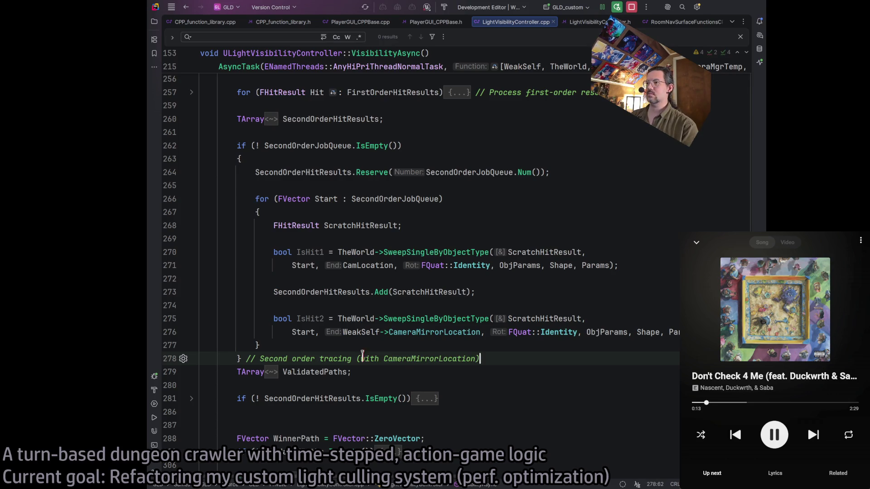
Reword the comment's addition to '(incl. to CameraMirrorLocation)'.
double_click(371, 360)
type("incl.")
left_click(496, 373)
left_click(383, 361)
type("to")
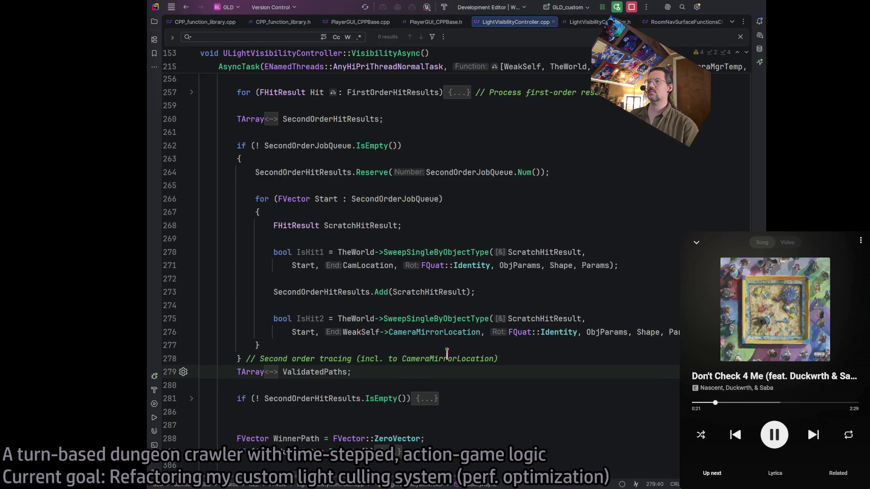
left_click(561, 360)
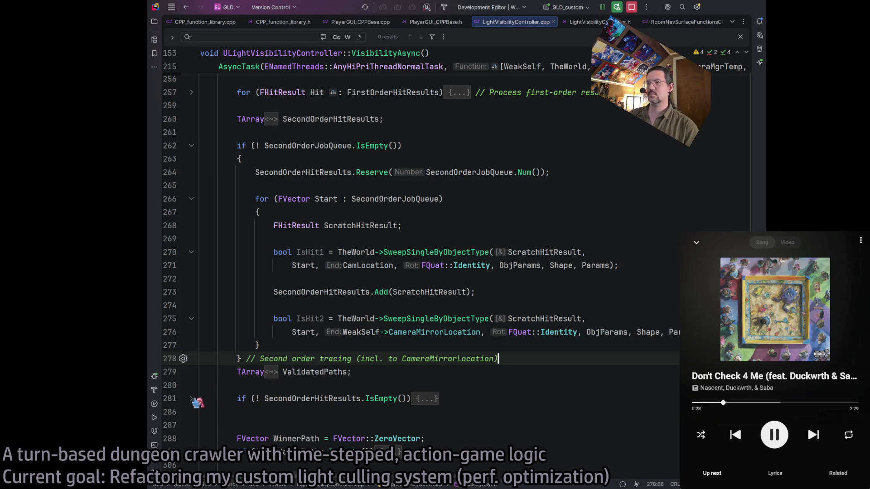
scroll(241, 324, "up", 3)
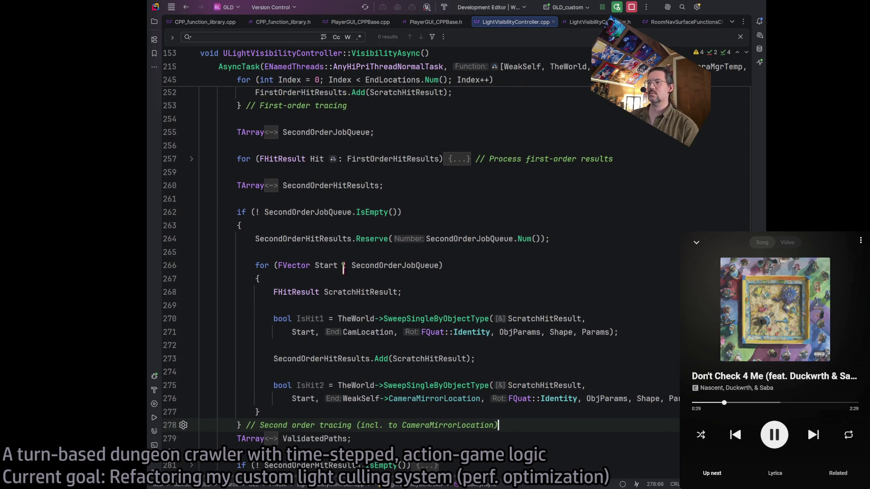
scroll(312, 362, "down", 3)
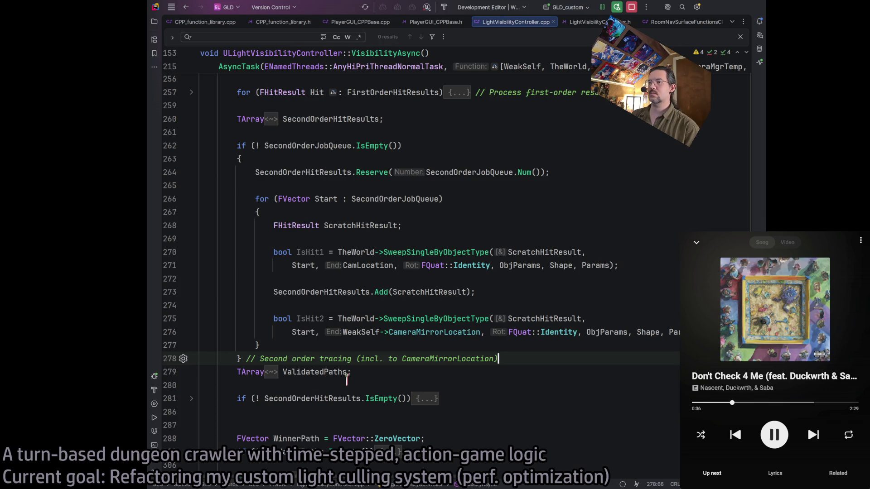
Expand the second-order hit results block and its results-processing loop.
left_click(191, 400)
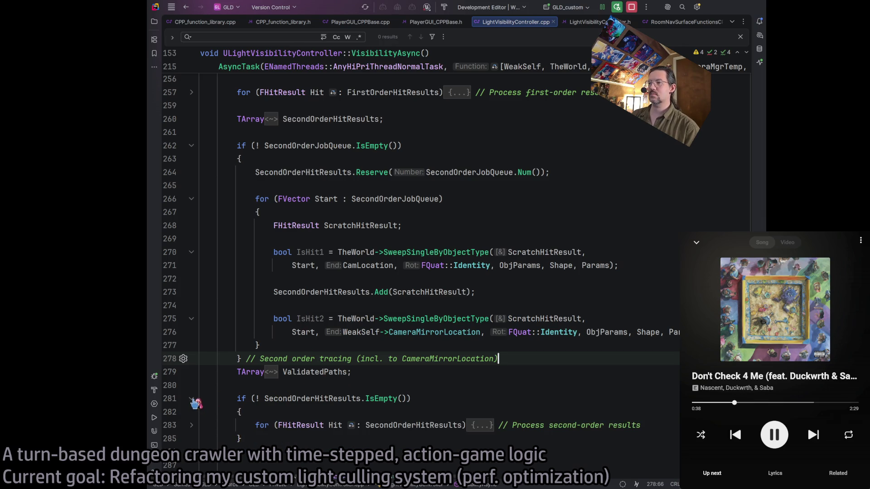
left_click(192, 425)
scroll(275, 389, "down", 5)
scroll(276, 389, "down", 1)
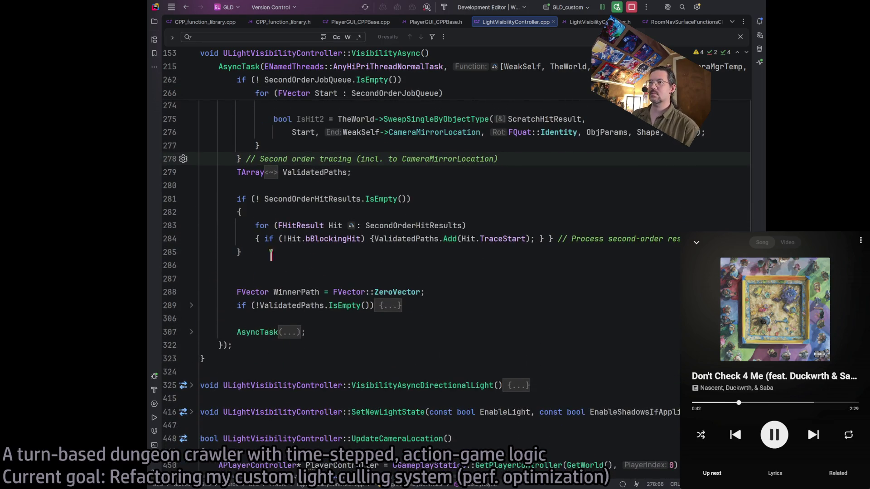
left_click(348, 255)
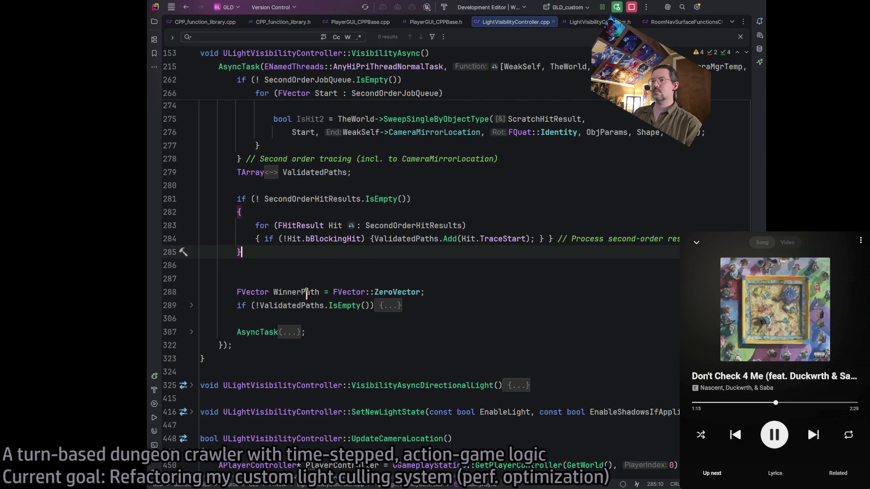
scroll(277, 268, "up", 2)
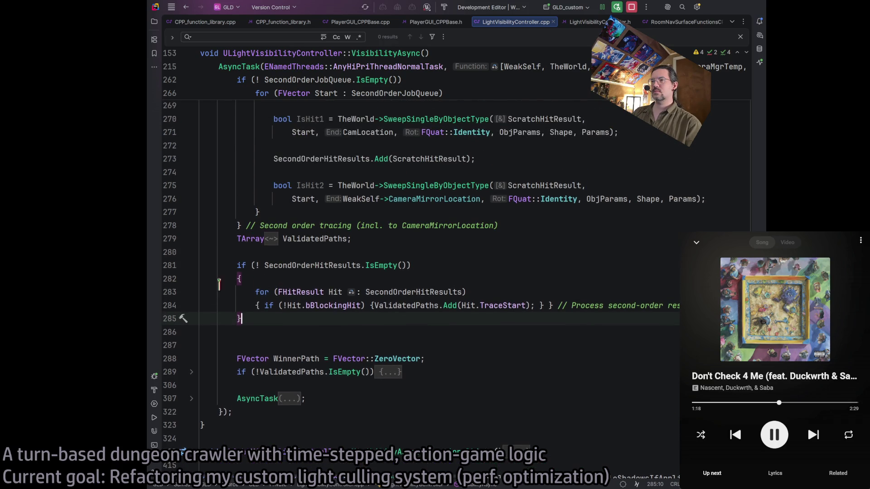
Fold the blocks at lines 281 and 262 and unfold the ValidatedPaths block at line 289.
left_click(191, 266)
scroll(272, 254, "up", 6)
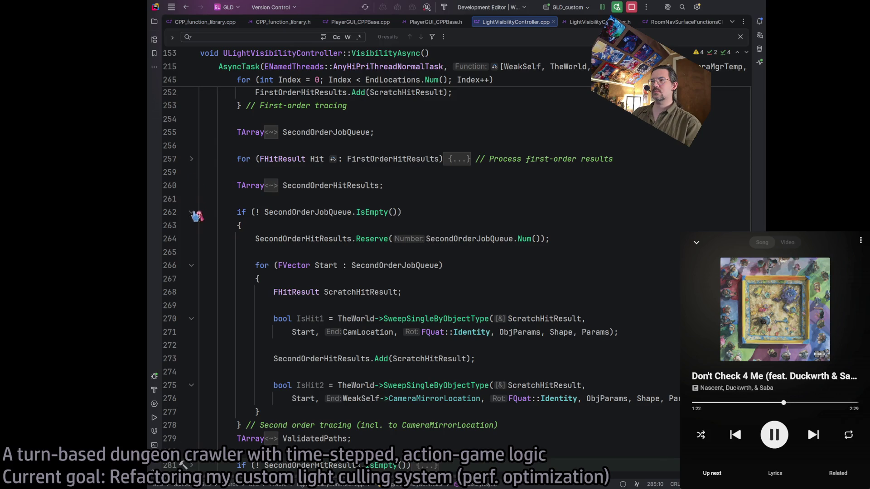
left_click(191, 212)
left_click(191, 305)
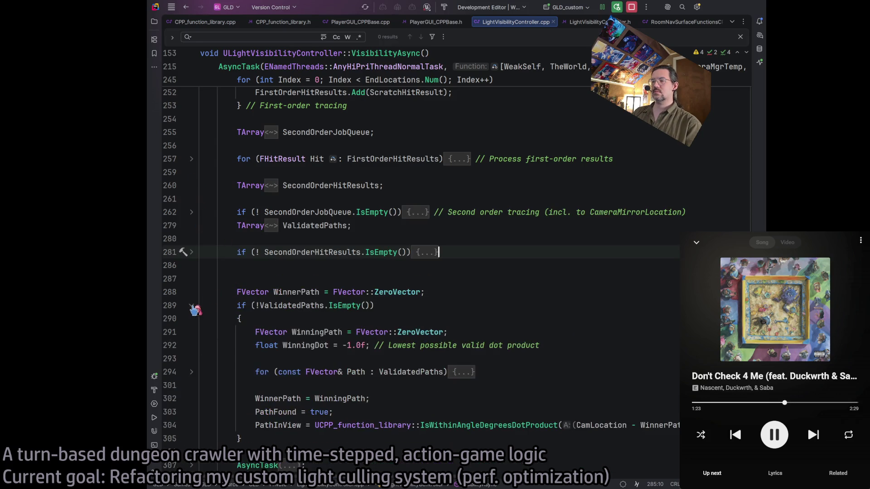
scroll(349, 319, "down", 1)
scroll(350, 319, "down", 1)
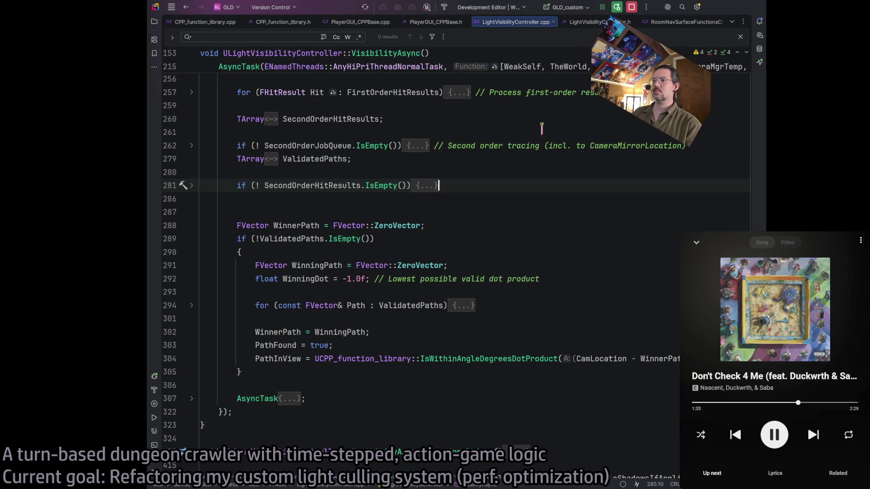
key("super+Tab")
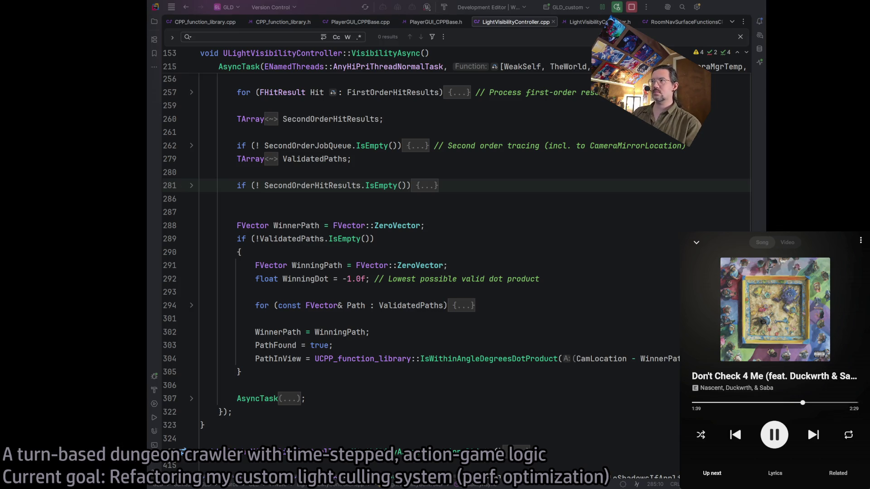
left_click(409, 340)
left_click(317, 372)
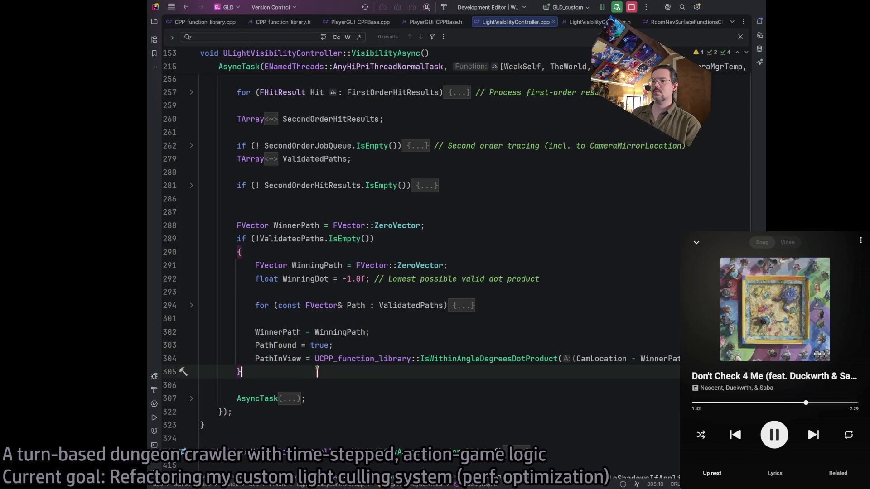
left_click(192, 399)
left_click(192, 399)
left_click(192, 400)
left_click(192, 400)
left_click(344, 398)
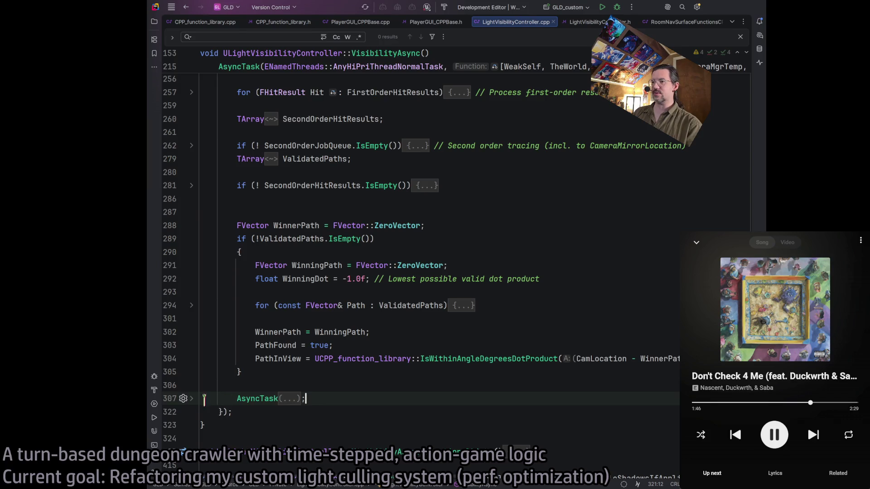
left_click(191, 399)
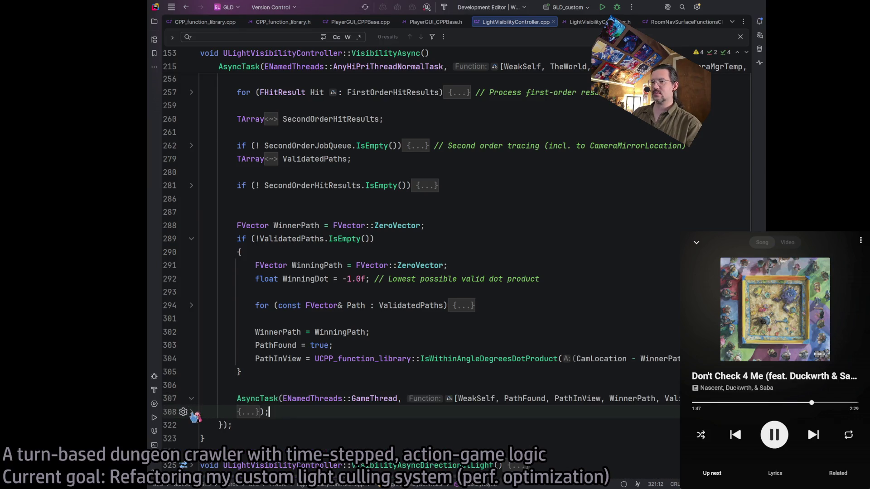
left_click(191, 412)
left_click(191, 412)
left_click(192, 399)
scroll(370, 368, "up", 5)
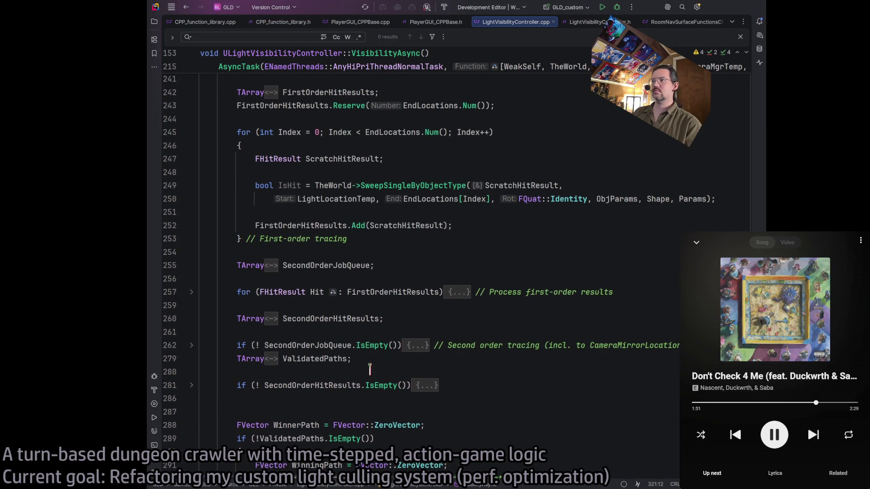
scroll(370, 368, "up", 10)
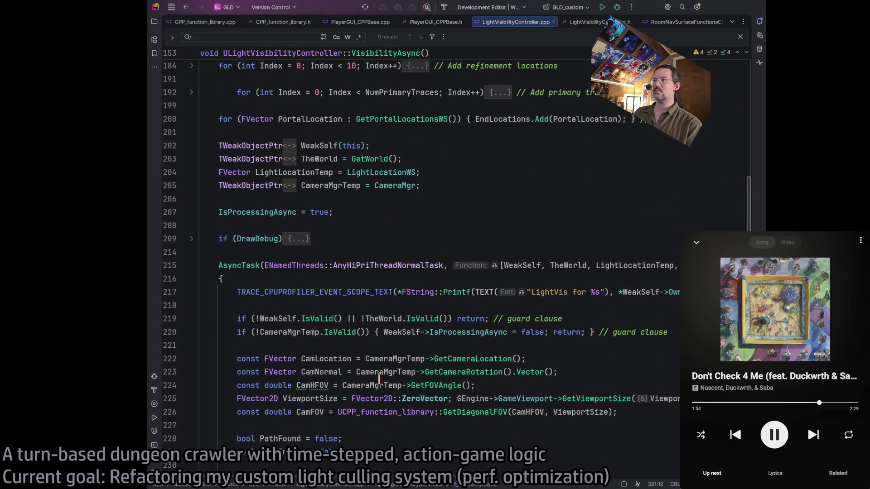
left_click(441, 186)
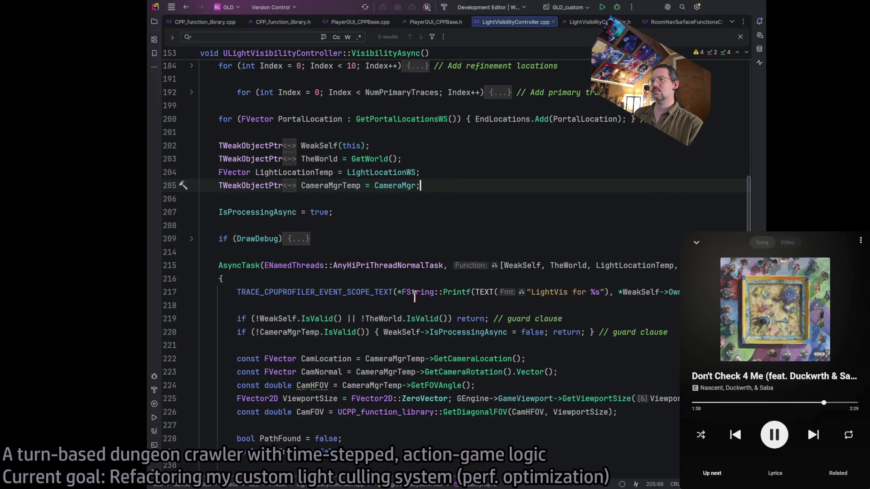
scroll(512, 313, "up", 1)
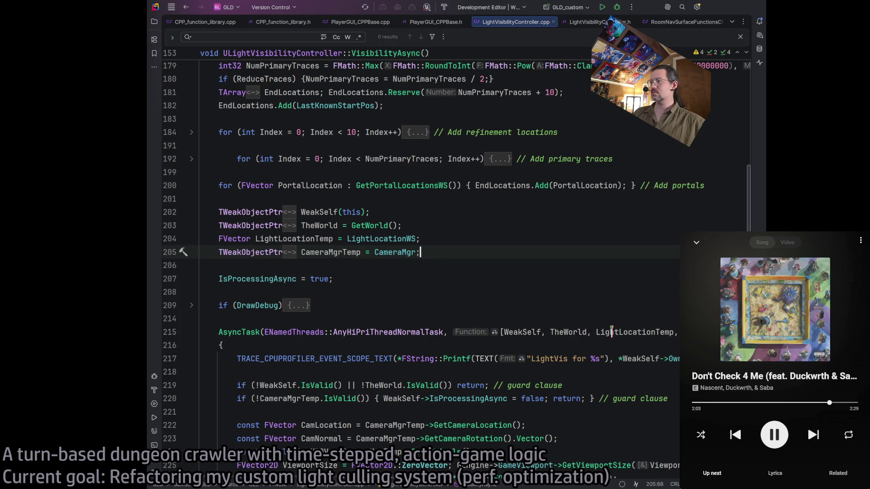
scroll(453, 419, "down", 3)
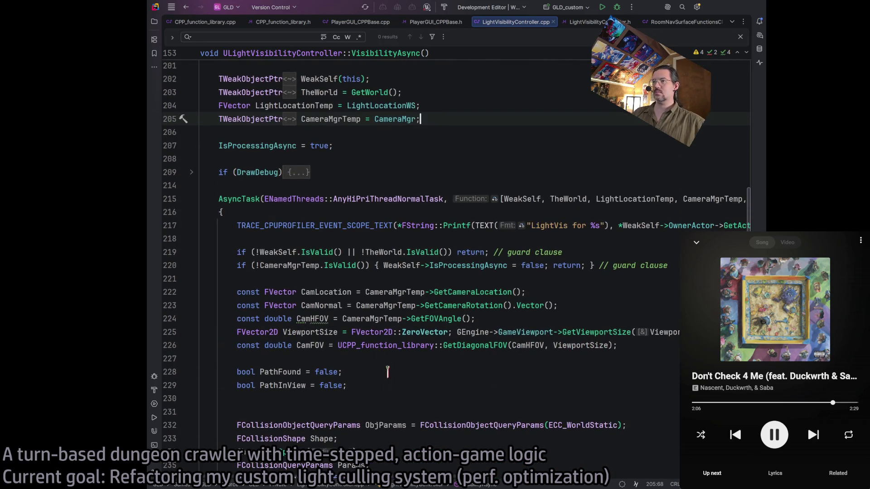
double_click(325, 294)
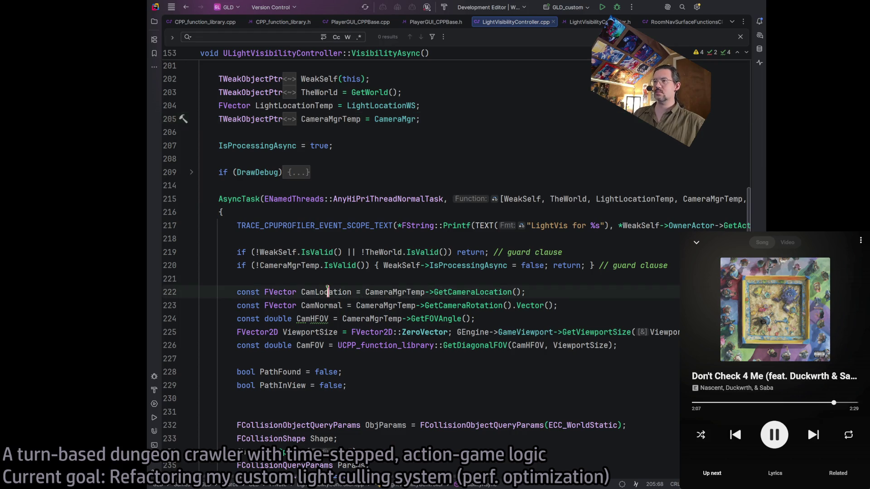
double_click(388, 292)
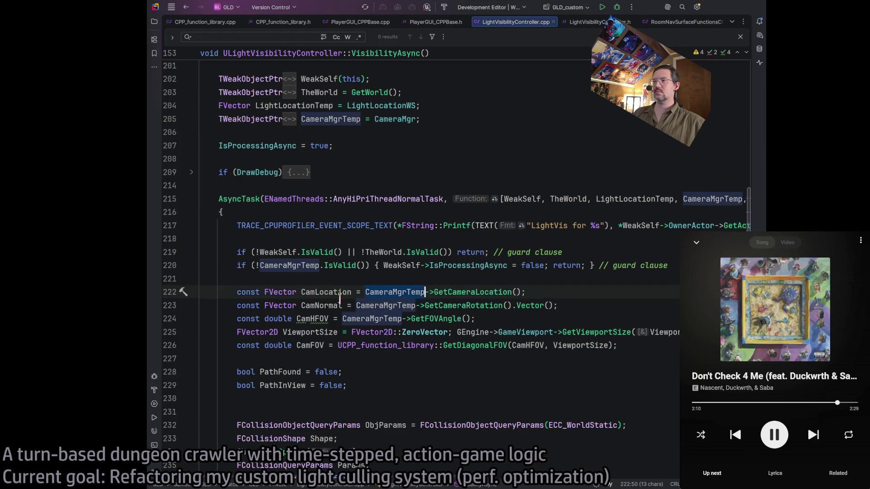
double_click(327, 292)
scroll(390, 313, "up", 3)
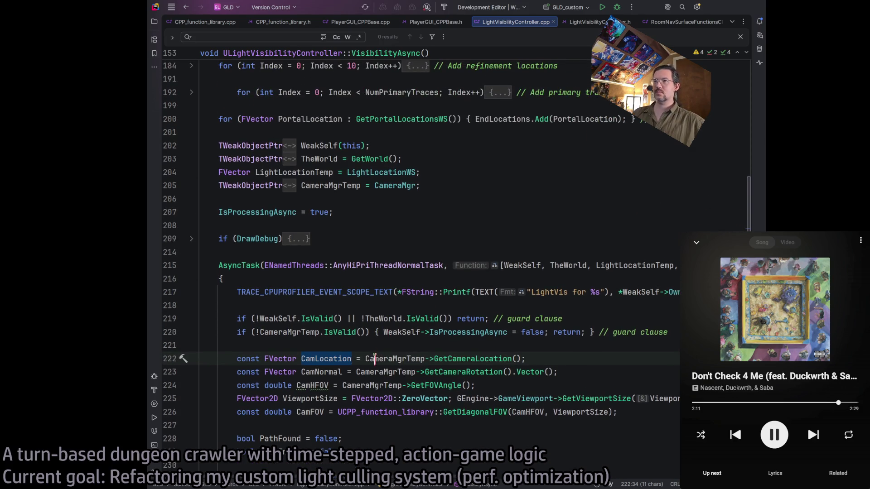
scroll(385, 358, "down", 12)
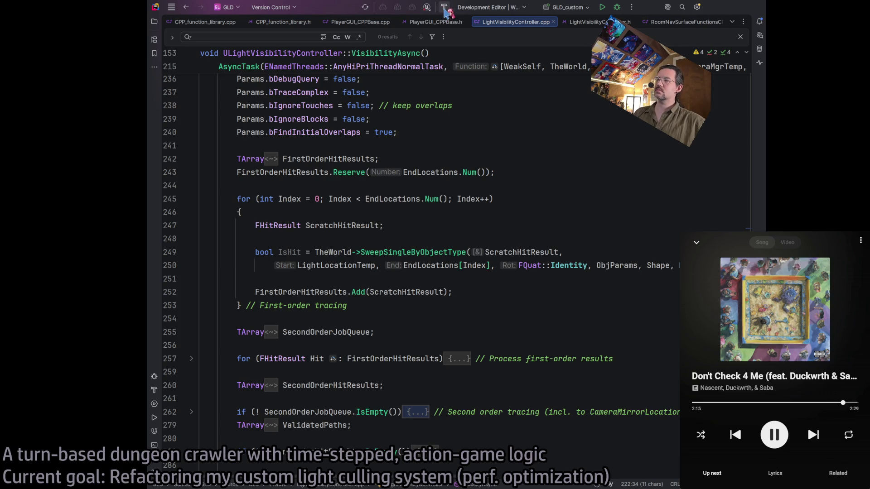
Launch the rebuilt Unreal editor from Rider and scroll YouTube Music's home recommendations while it loads.
left_click(604, 9)
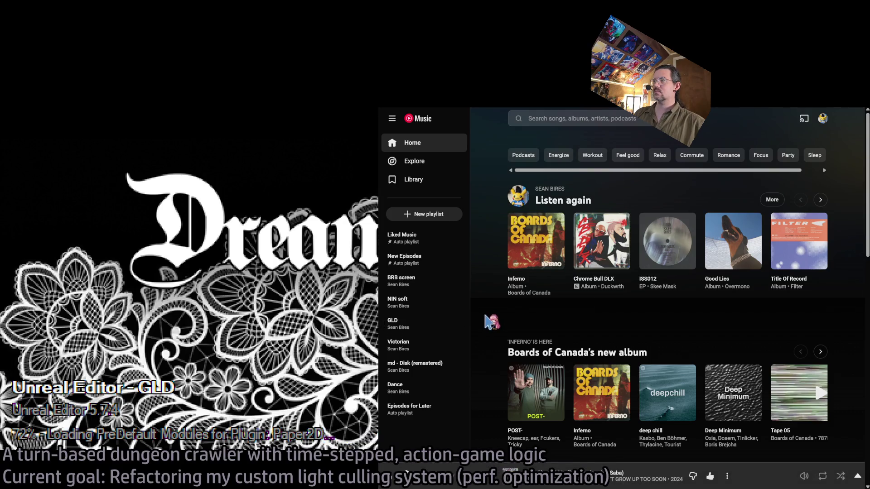
scroll(564, 308, "right", 5)
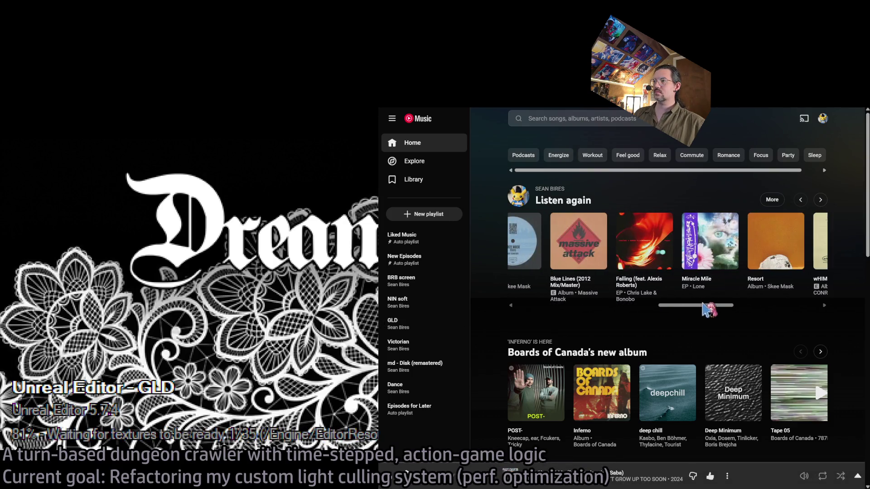
scroll(585, 332, "down", 3)
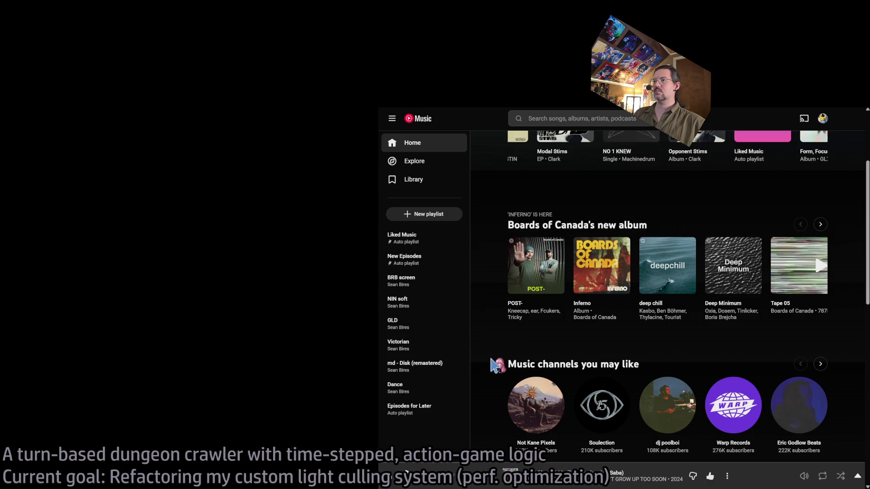
scroll(494, 361, "up", 1)
scroll(494, 362, "down", 15)
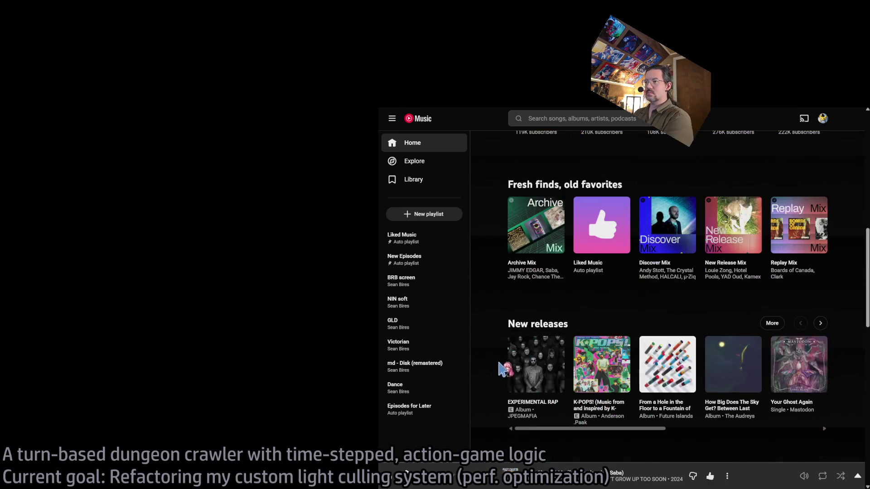
scroll(516, 365, "down", 2)
scroll(501, 363, "up", 1)
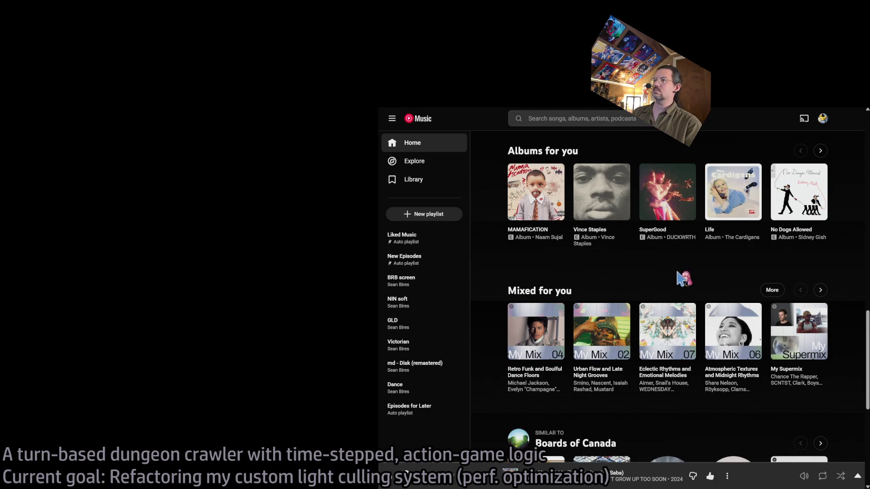
scroll(508, 312, "down", 6)
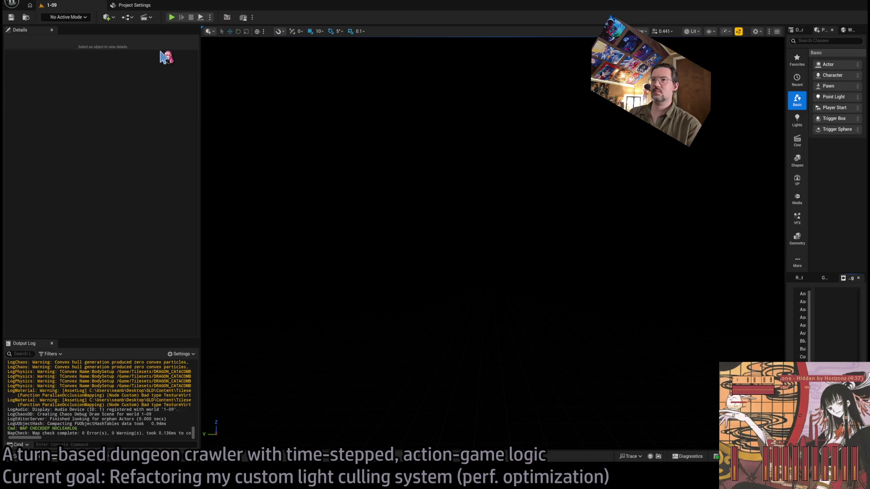
Fly down the purple-lit corridor toward the chandelier and select the Candlestand2 point light.
key("w")
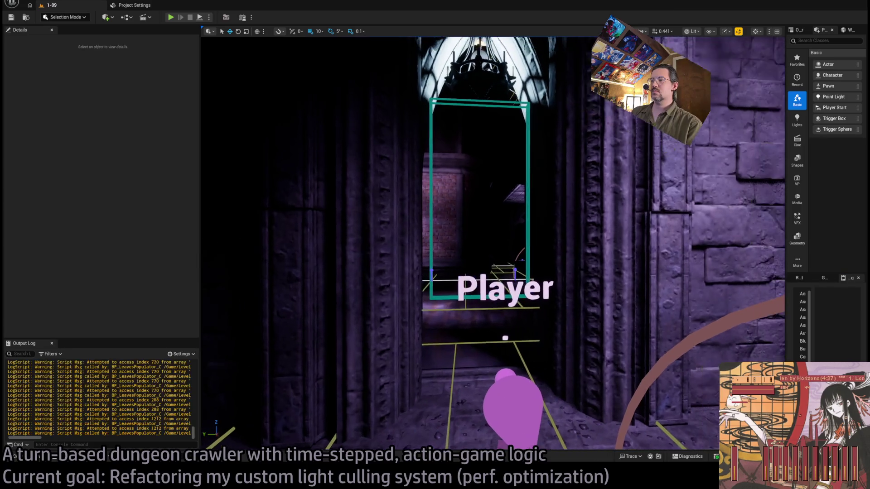
key("w")
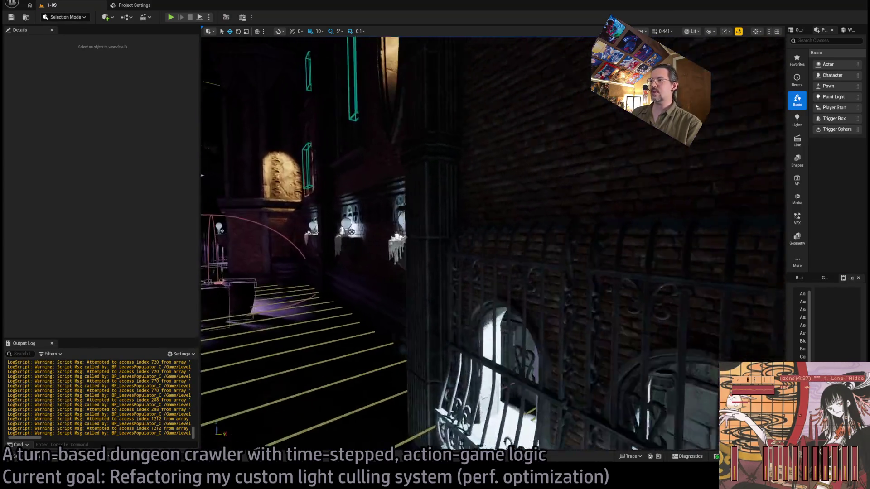
key("w")
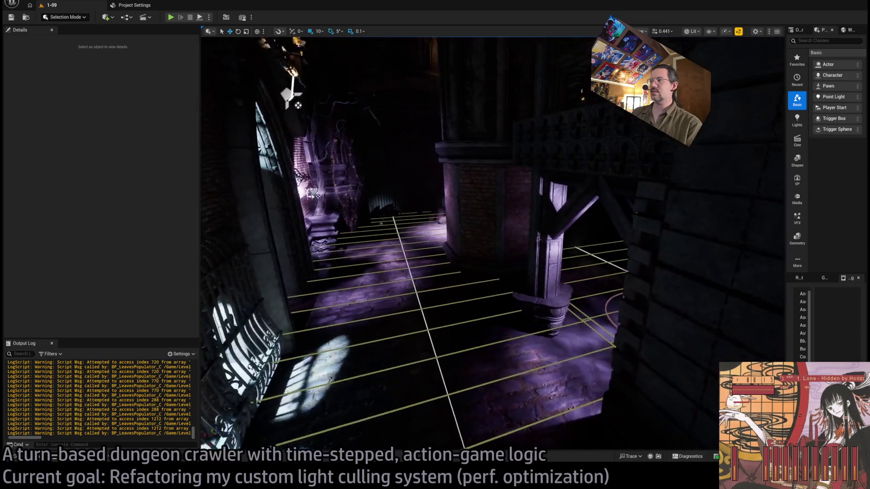
key("w")
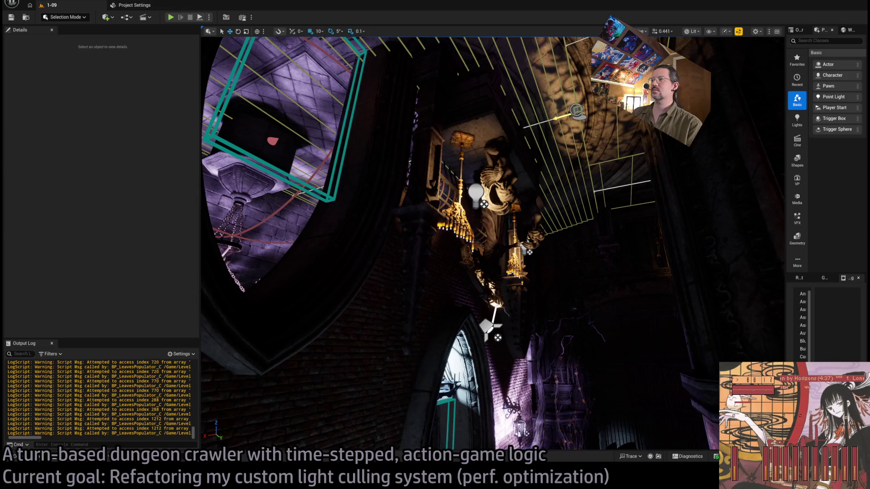
left_click(472, 188)
key("w")
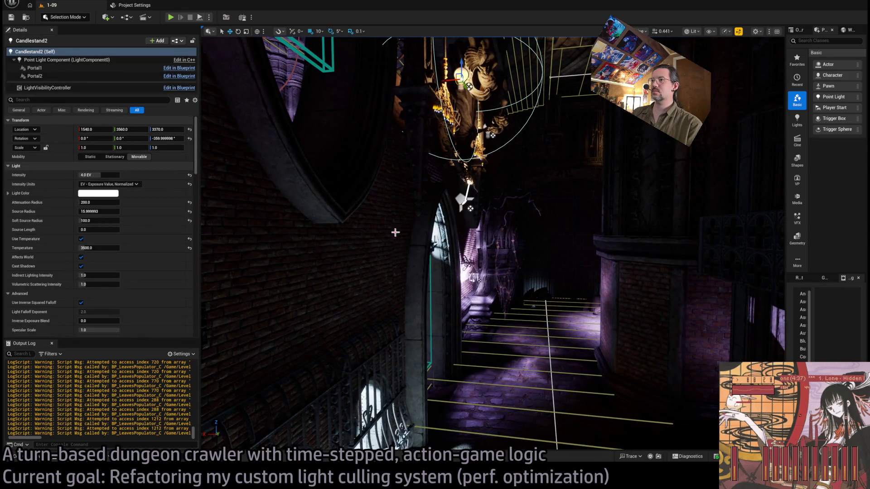
Tick Debug Light Visibility on Candlestand2 and start Play in Editor.
scroll(142, 266, "down", 3)
scroll(142, 266, "down", 12)
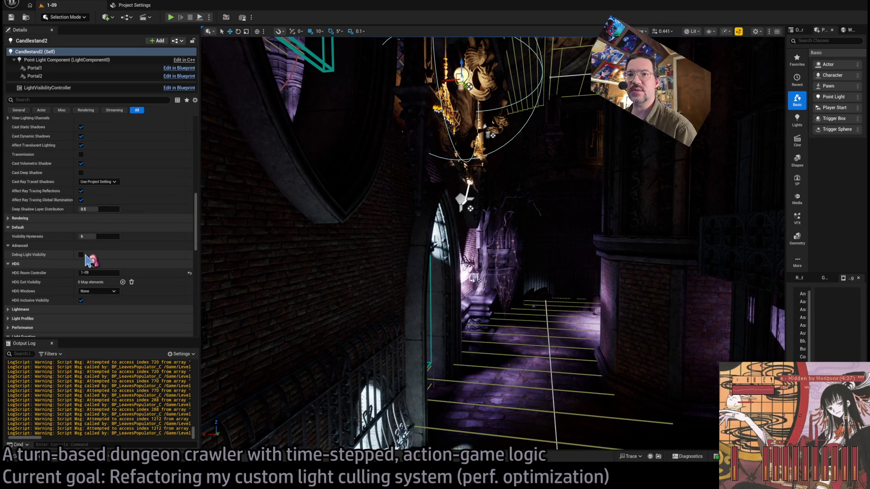
left_click(82, 255)
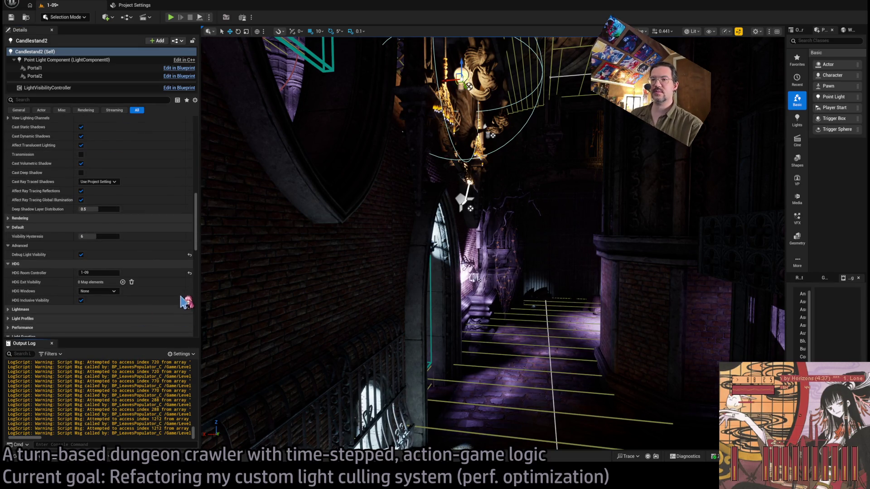
left_click(171, 17)
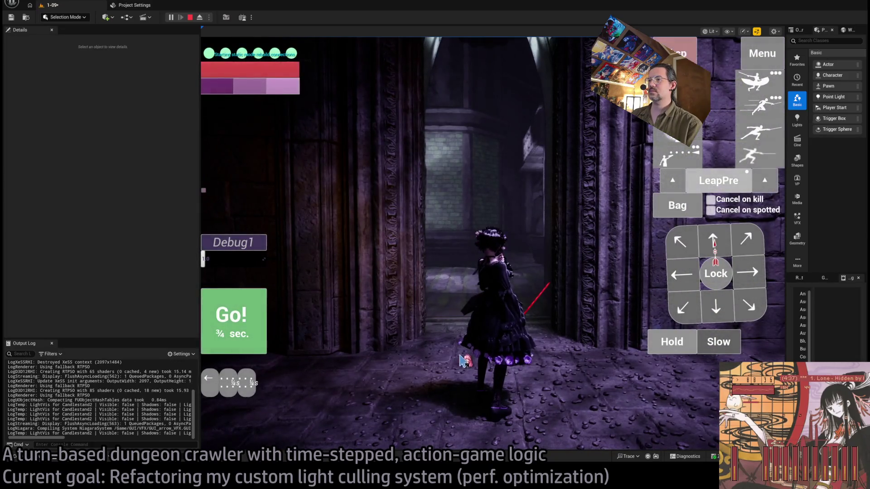
Run several turns, ejecting the camera and queuing forward moves for the character.
left_click(265, 330)
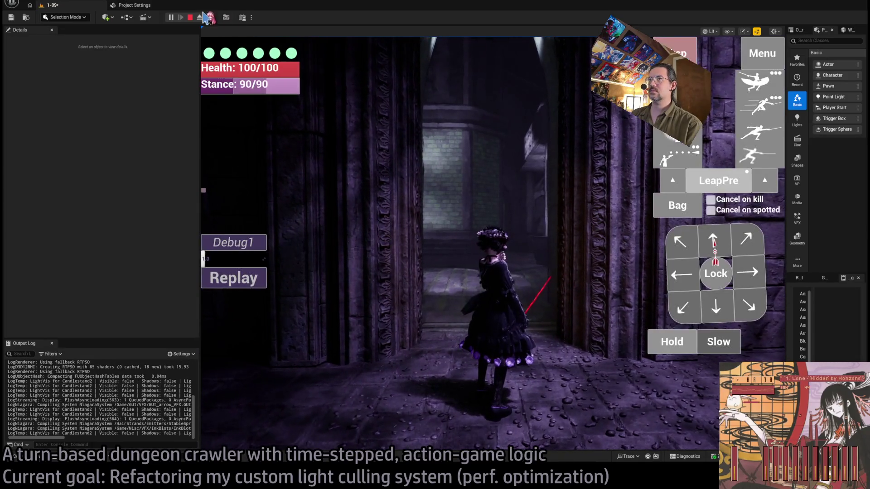
left_click(200, 17)
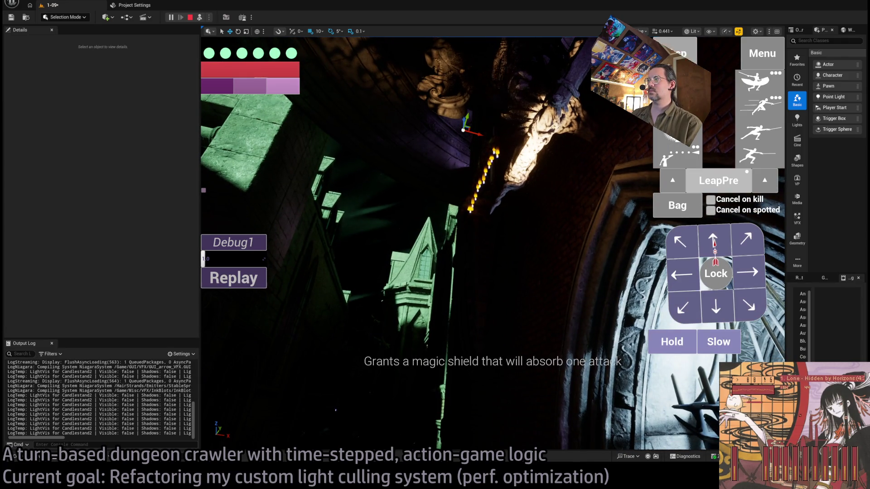
left_click(255, 309)
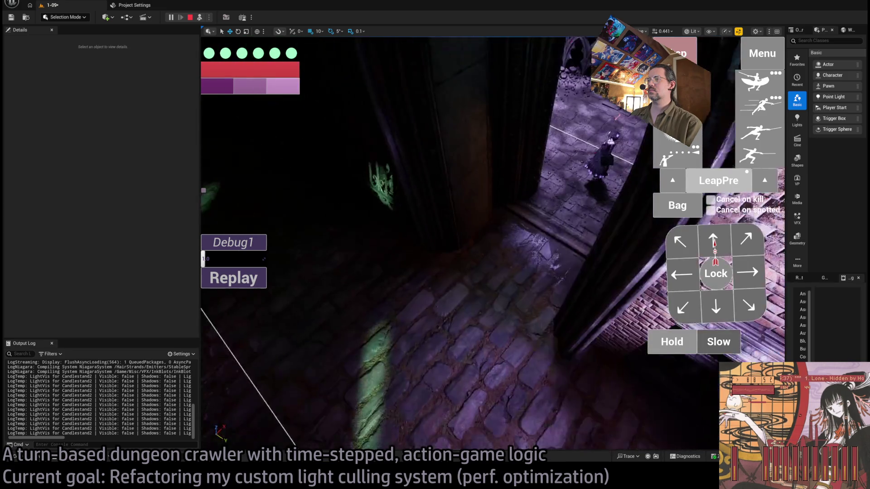
left_click(714, 240)
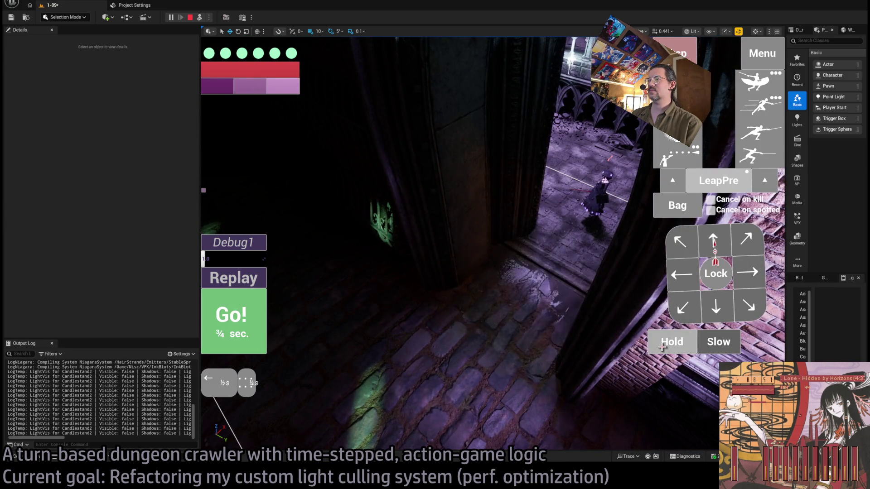
left_click(263, 323)
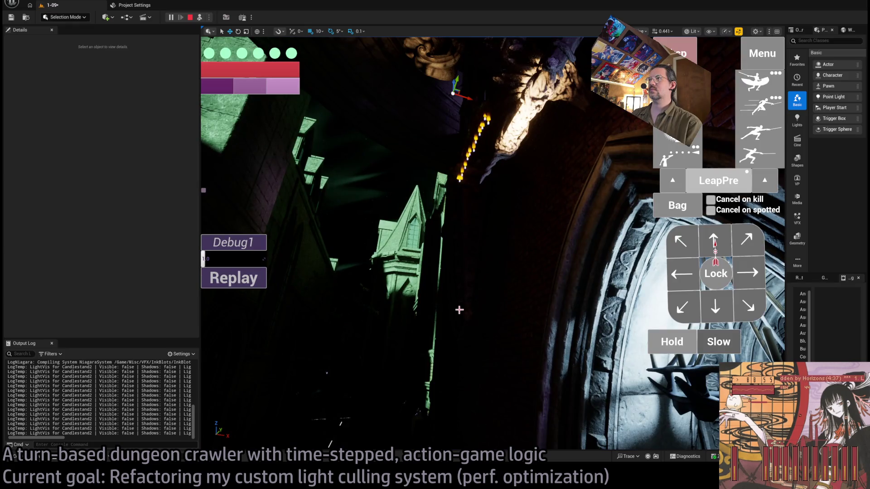
left_click(713, 239)
left_click(244, 317)
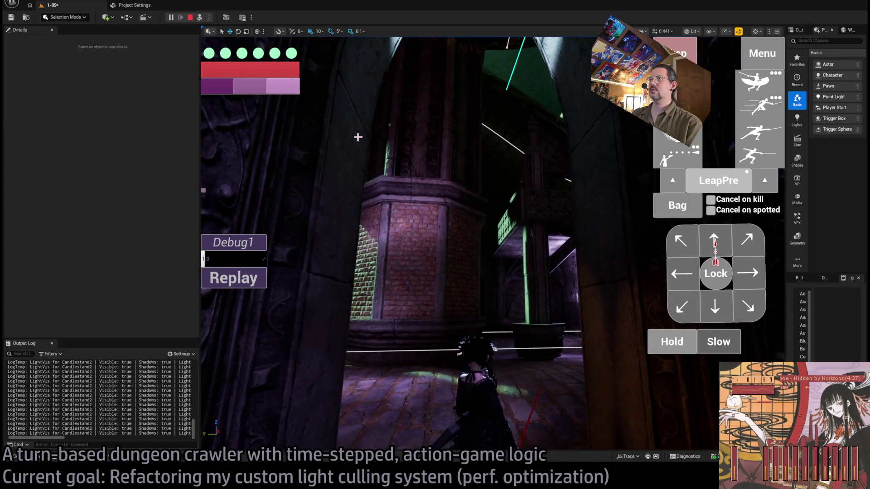
Repossess the character, eject again to inspect the light debug lines, and end the session.
left_click(201, 17)
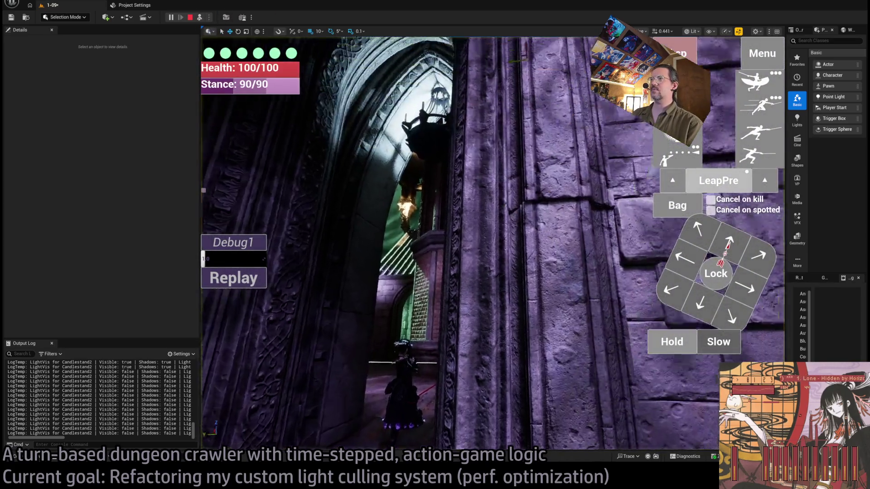
left_click(200, 18)
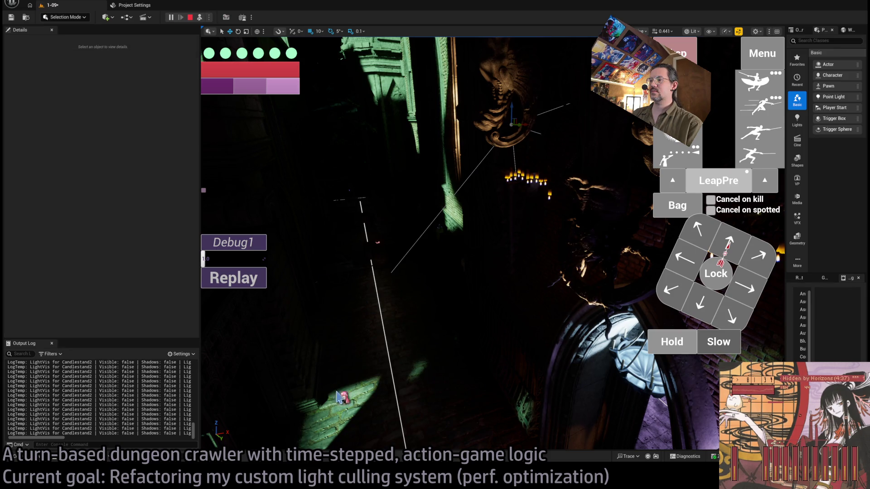
key("Escape")
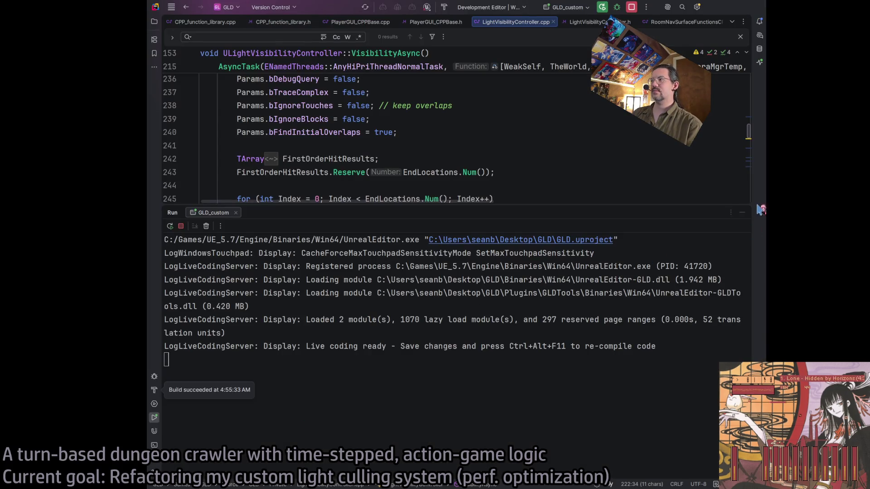
Close the Run output and unfold the second-order tracing block at line 262 in VisibilityAsync.
key("shift+Escape")
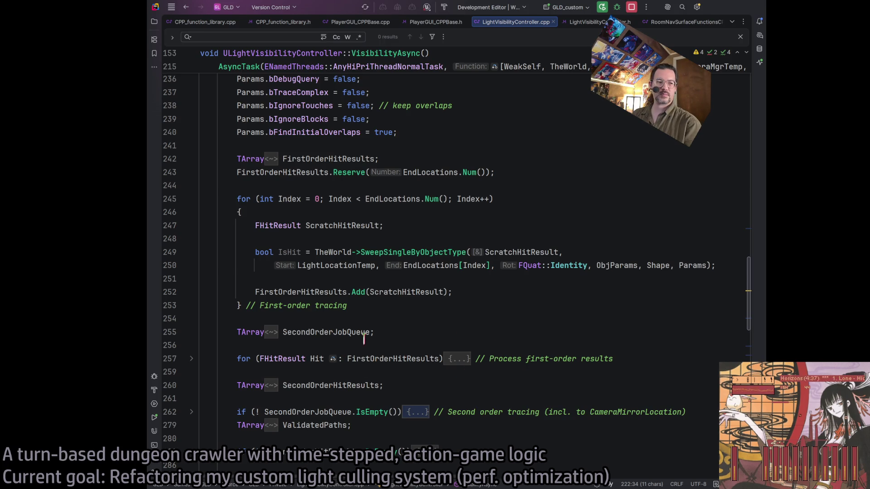
scroll(367, 345, "down", 2)
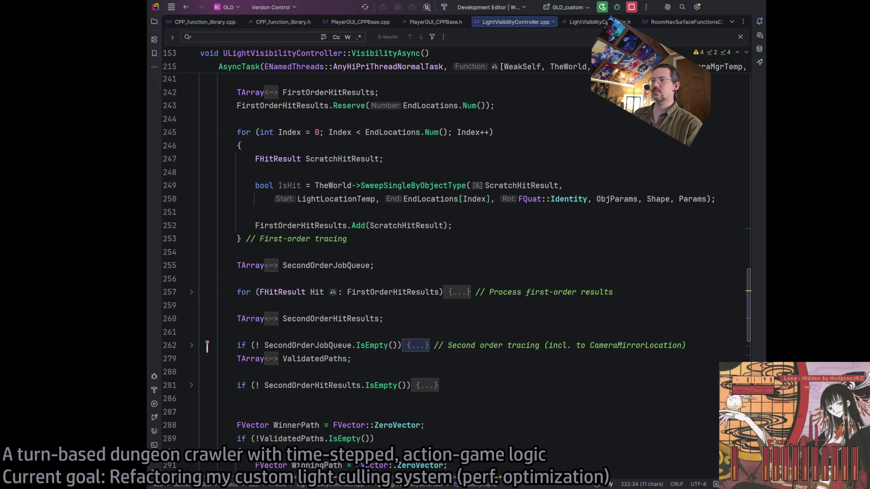
left_click(191, 345)
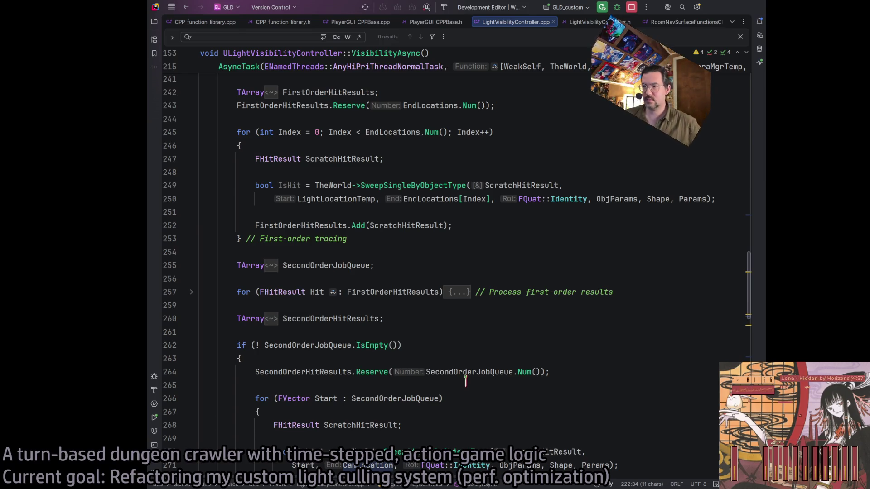
scroll(401, 283, "down", 5)
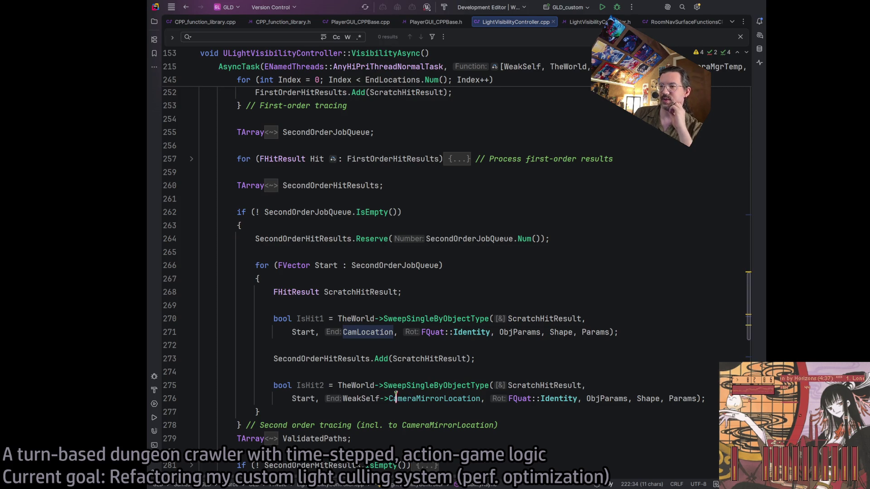
scroll(391, 393, "down", 2)
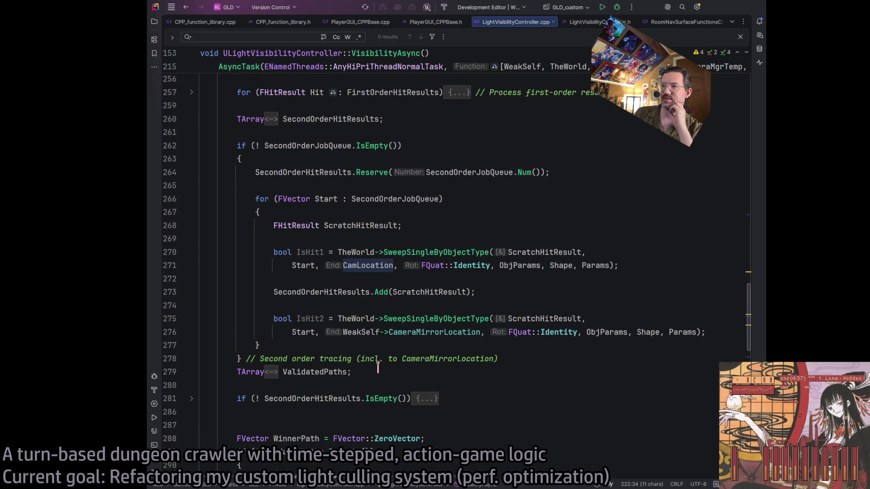
scroll(384, 347, "up", 2)
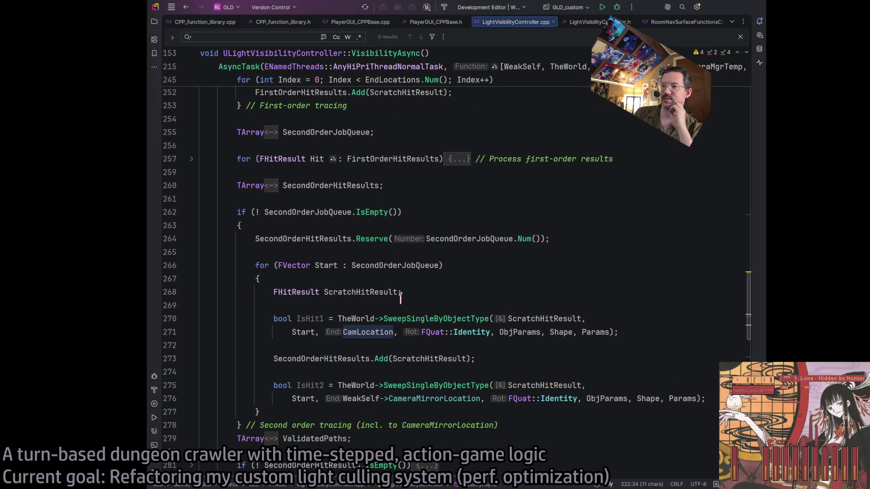
scroll(400, 298, "down", 2)
Highlight the usages of ValidatedPaths, SecondOrderHitResults and the loop's Start variable.
double_click(324, 371)
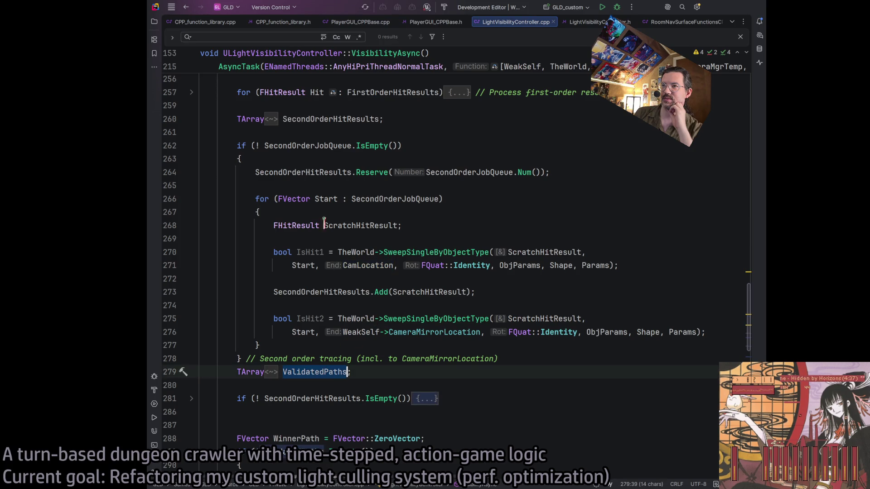
left_click(336, 119)
scroll(326, 181, "up", 2)
left_click(307, 238)
left_click(436, 306)
double_click(322, 239)
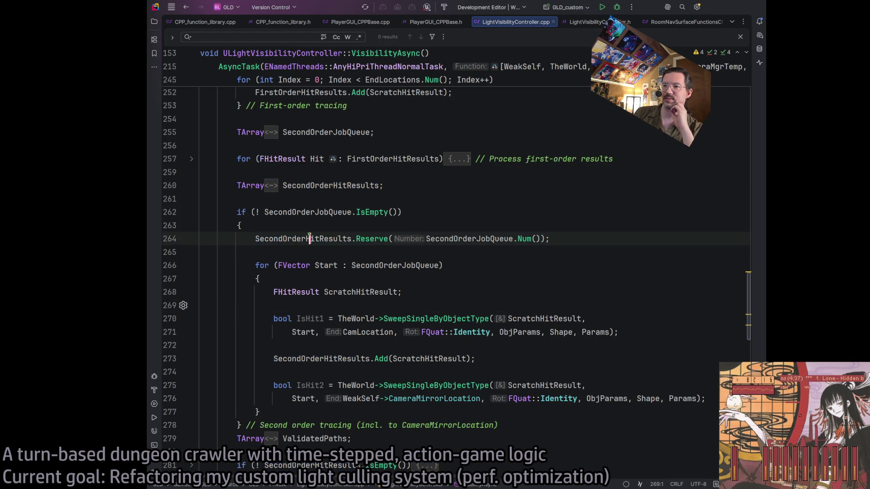
double_click(299, 332)
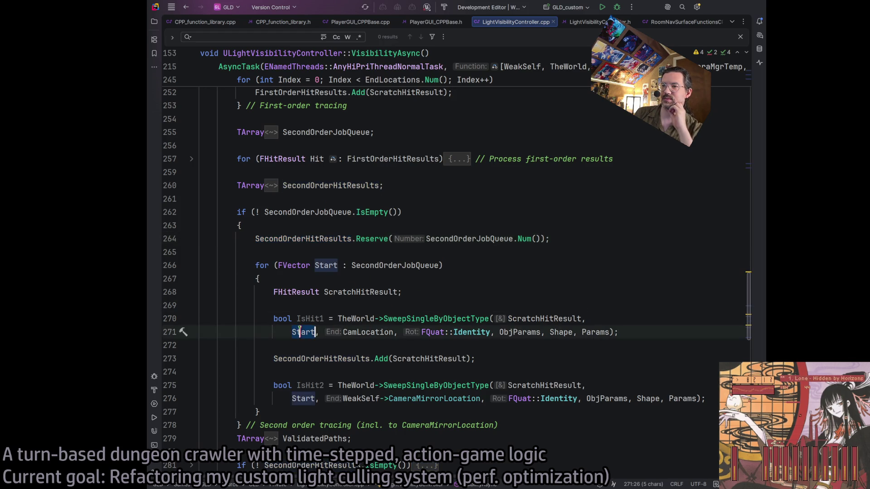
left_click(336, 239)
left_click(336, 265)
left_click(336, 239)
left_click(328, 265)
Inspect the SecondOrderHitResults declaration on line 260 and highlight the SecondOrderJobQueue usages.
key("ctrl+alt+Left")
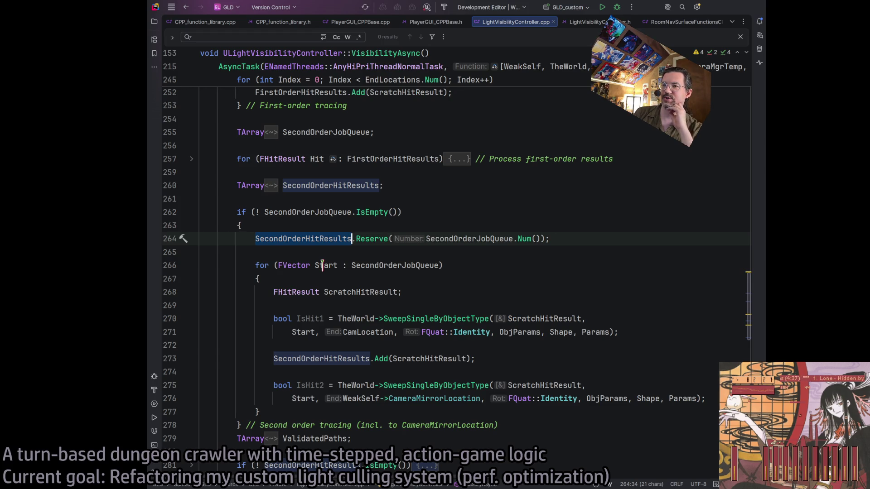
left_click(331, 186)
key("ctrl+alt+Left")
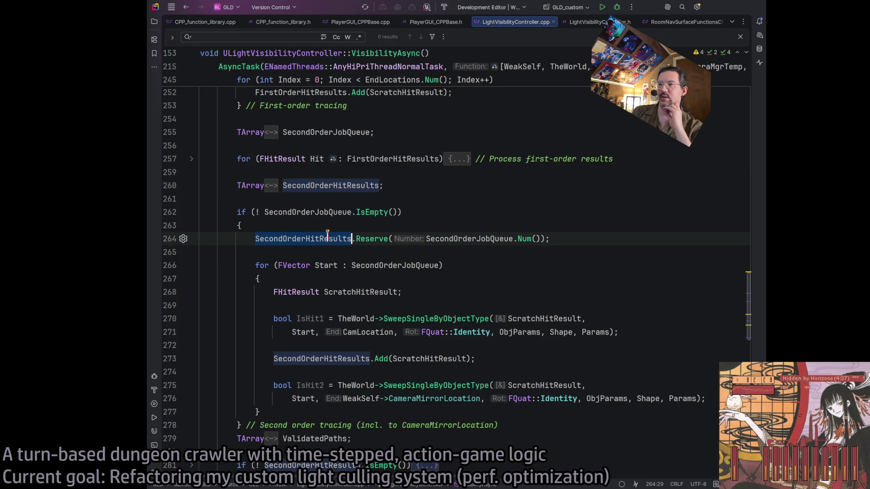
double_click(342, 186)
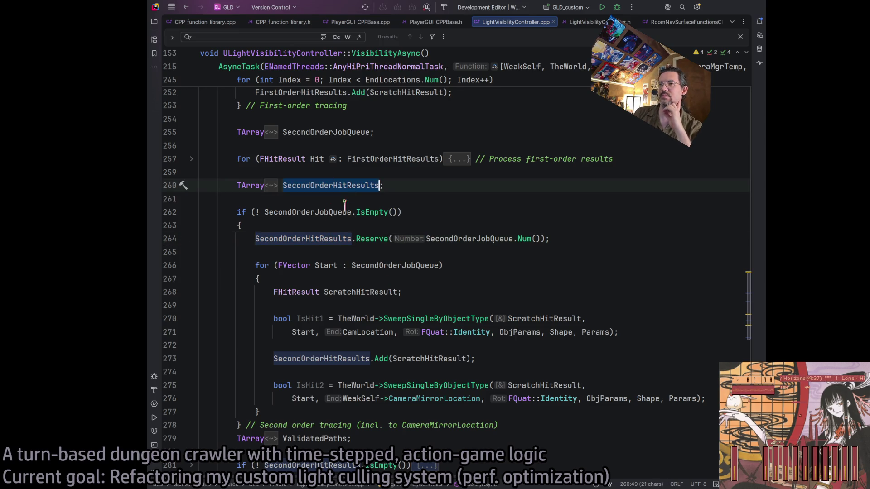
double_click(371, 265)
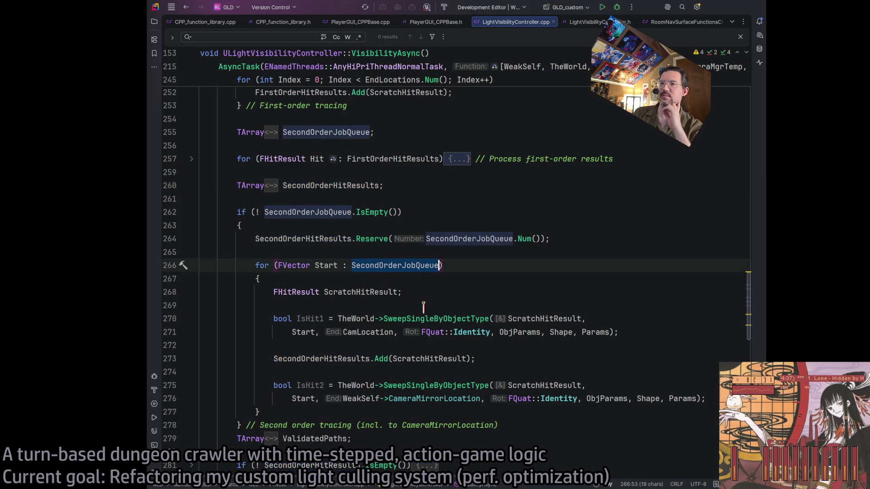
scroll(327, 211, "up", 2)
scroll(417, 297, "down", 10)
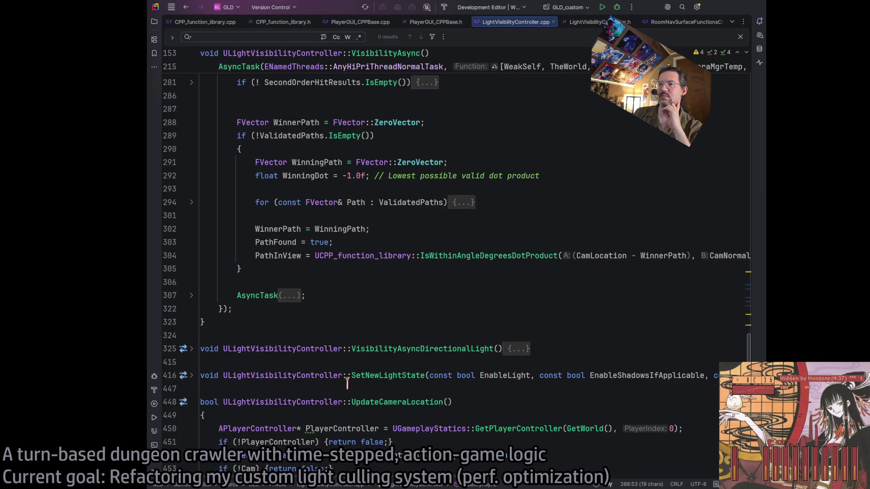
Add SecondOrderJobQueue to the game-thread lambda's capture list after ValidatedPaths.
scroll(227, 372, "up", 2)
left_click(191, 362)
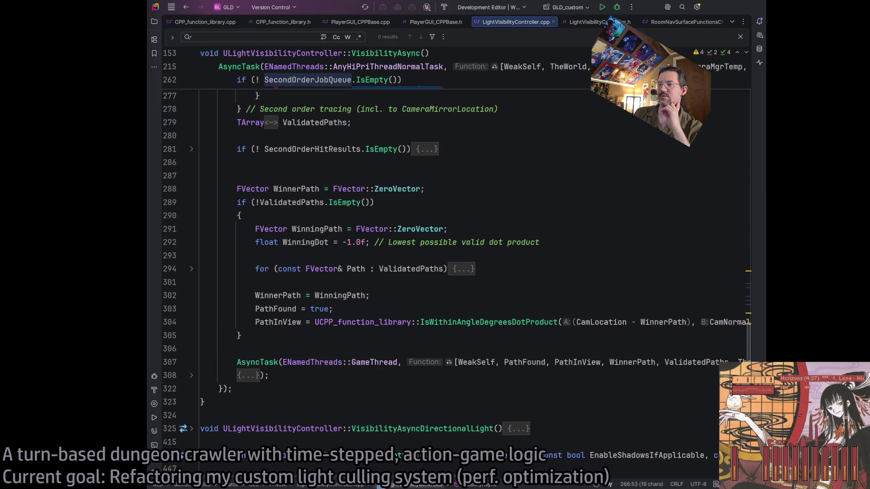
scroll(576, 376, "right", 6)
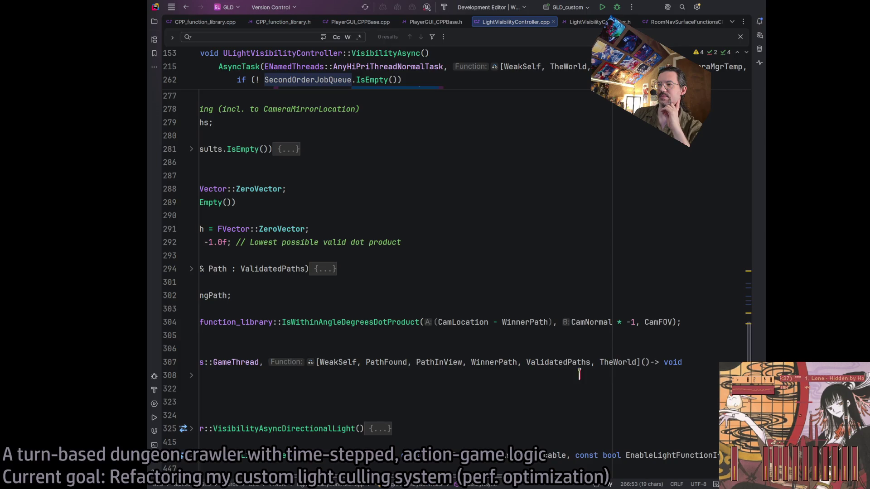
left_click(593, 362)
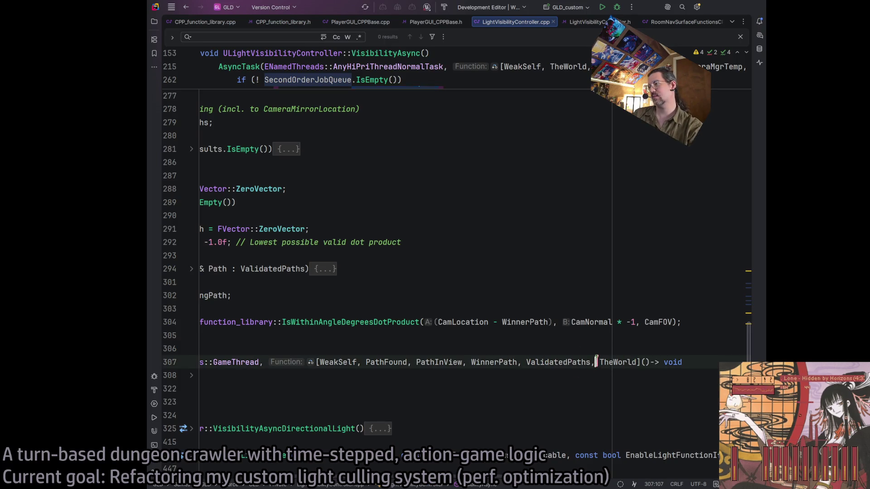
type("SecondOrderJobQueue,")
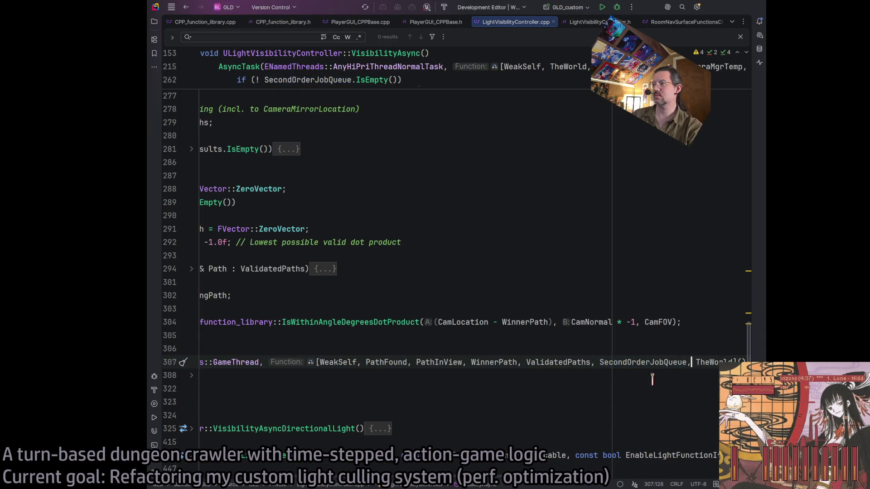
Paste a copy of the folded ValidatedPaths loop on a new line 316 and expand it.
scroll(369, 413, "down", 3)
scroll(354, 468, "left", 5)
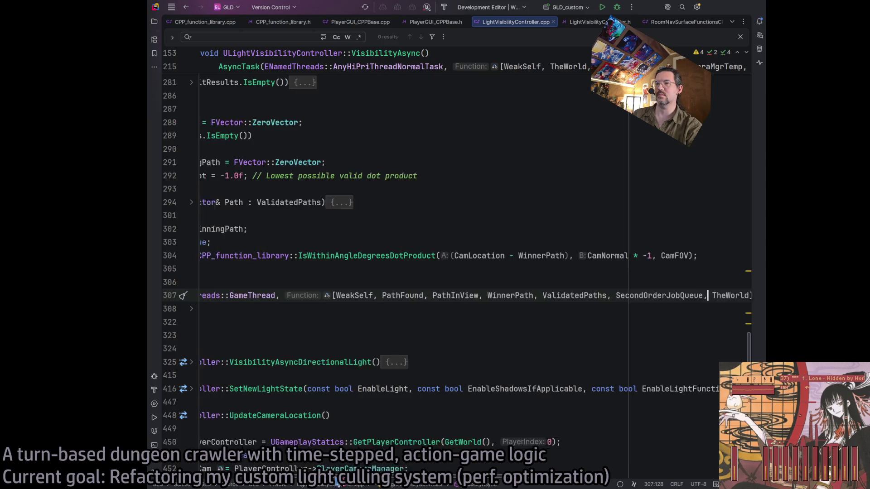
left_click(191, 309)
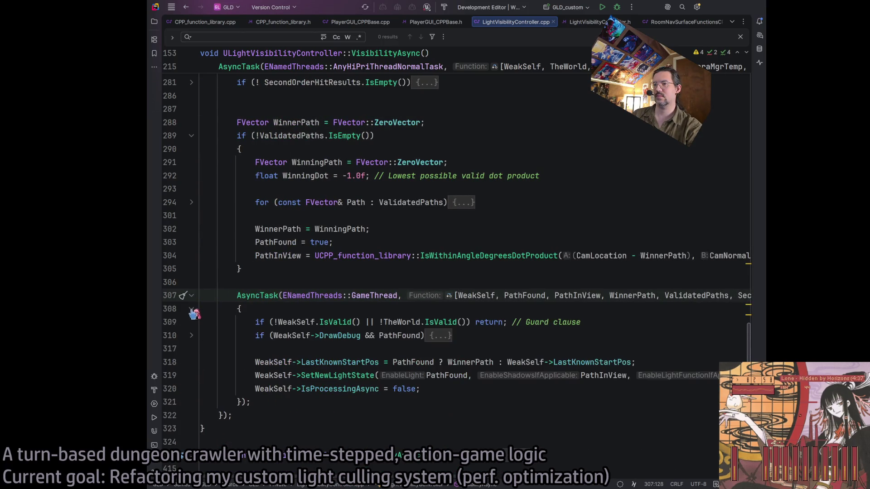
left_click(192, 336)
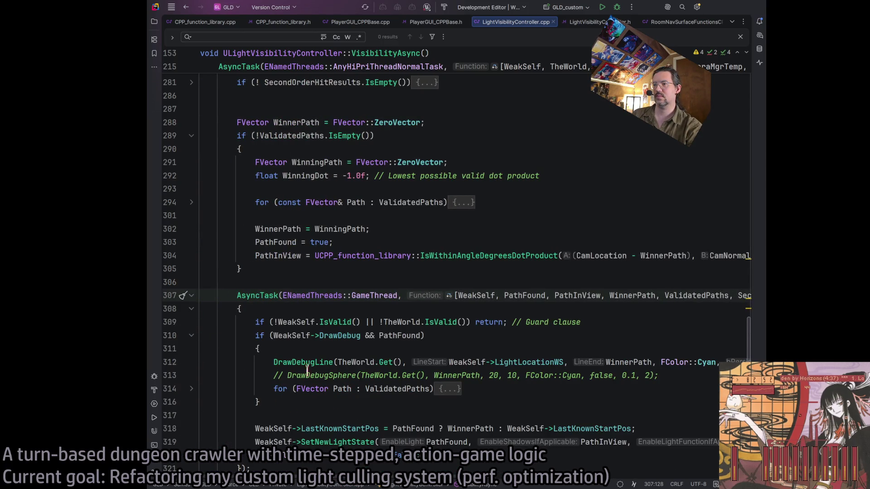
left_click(487, 389)
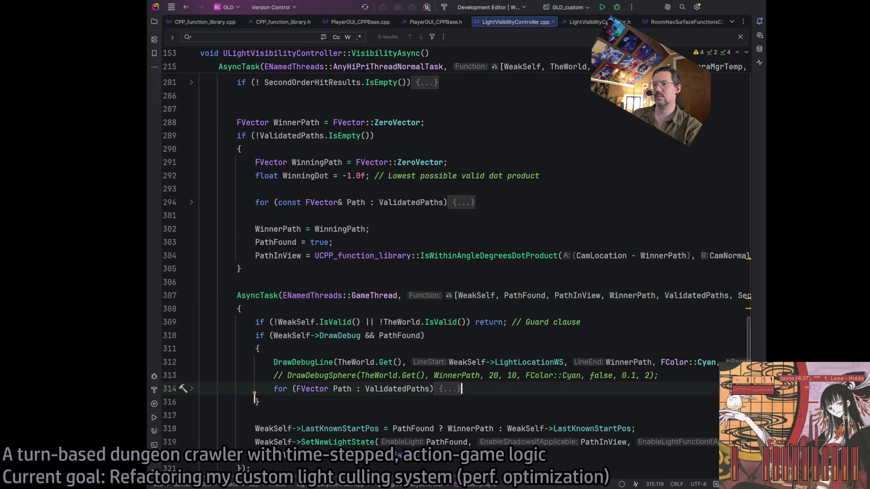
key("Return")
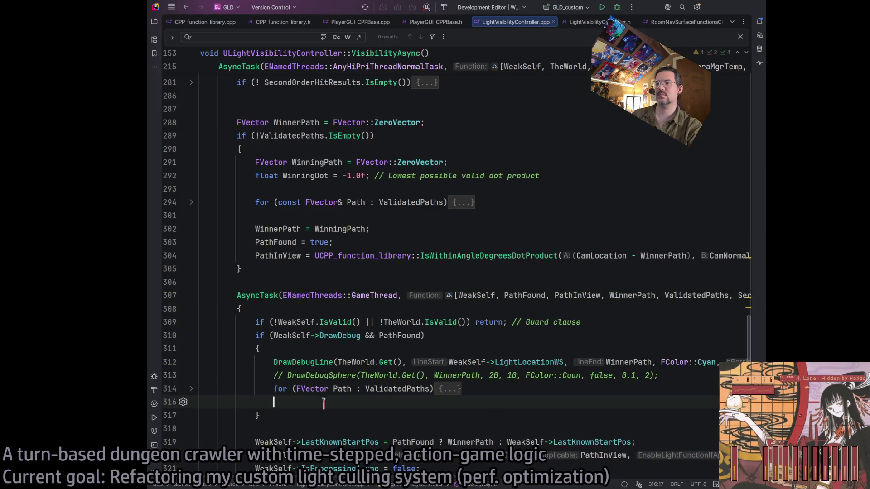
left_click_drag(341, 402, 263, 383)
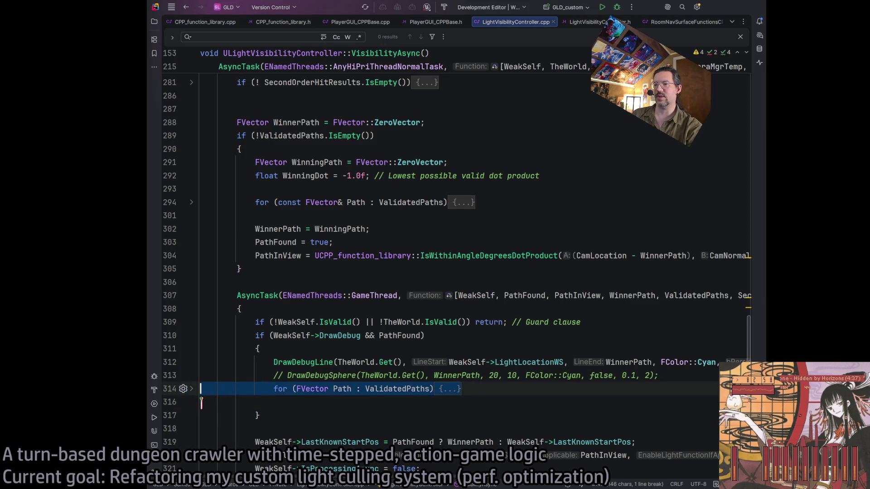
left_click(266, 401)
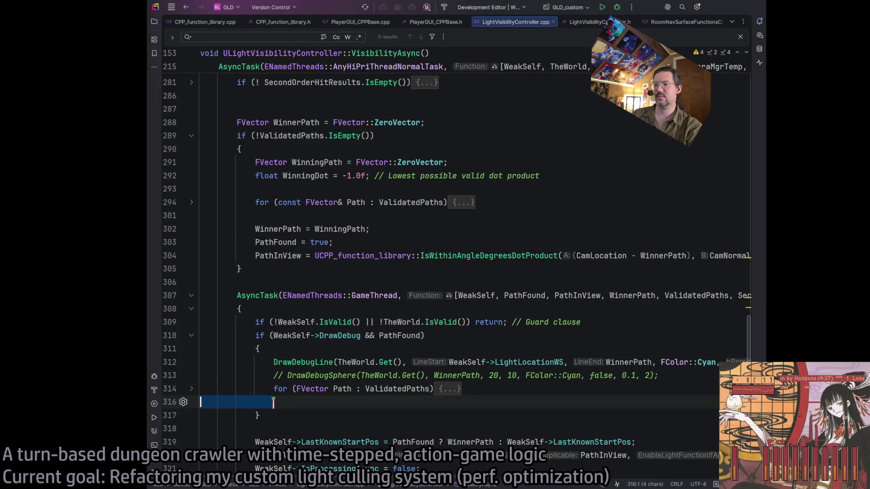
key("ctrl+v")
left_click(192, 402)
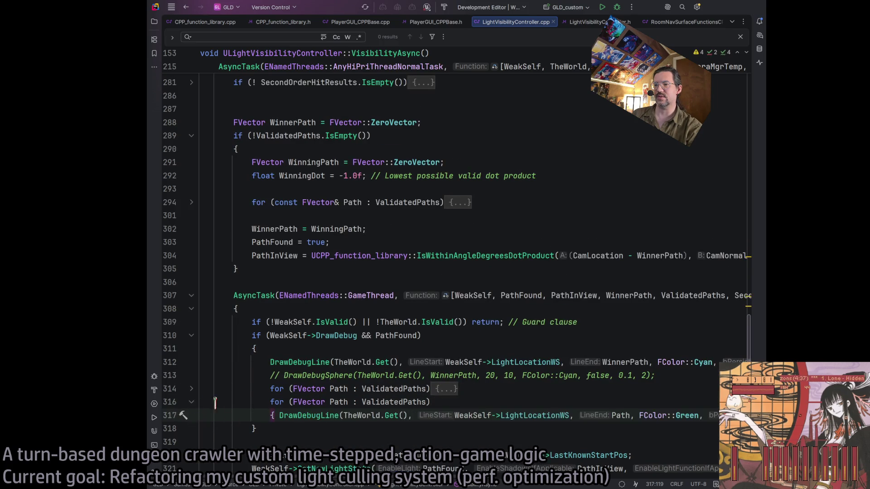
Change the copied loop header to 'for (FVector SecondOrder : SecondOrderJobQueue)'.
scroll(318, 362, "down", 3)
double_click(394, 269)
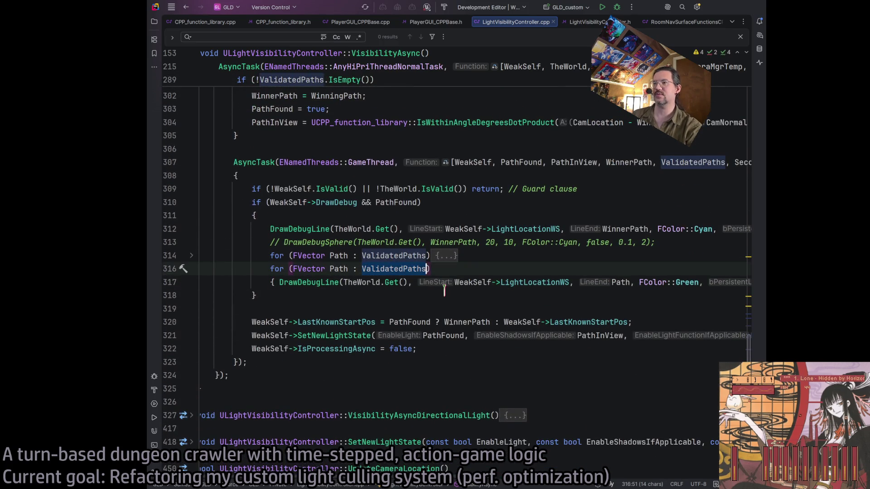
type("Second")
key("Return")
left_click(339, 268)
double_click(339, 269)
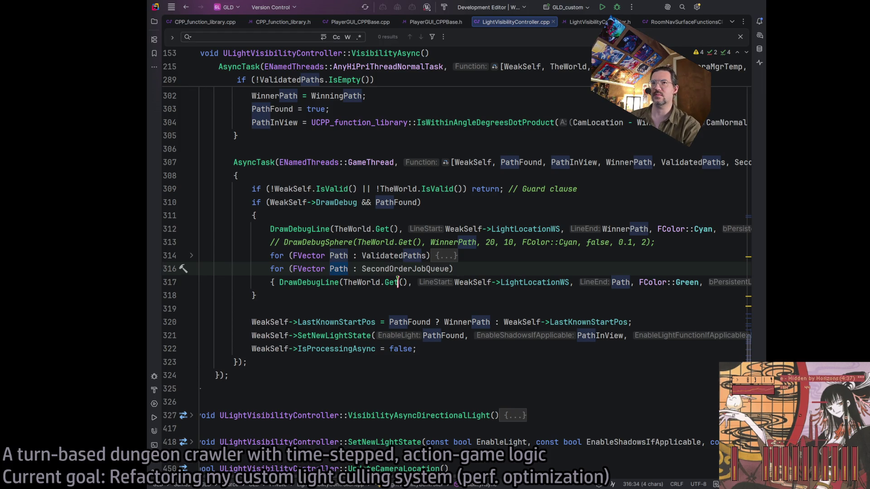
type("SecondOrder")
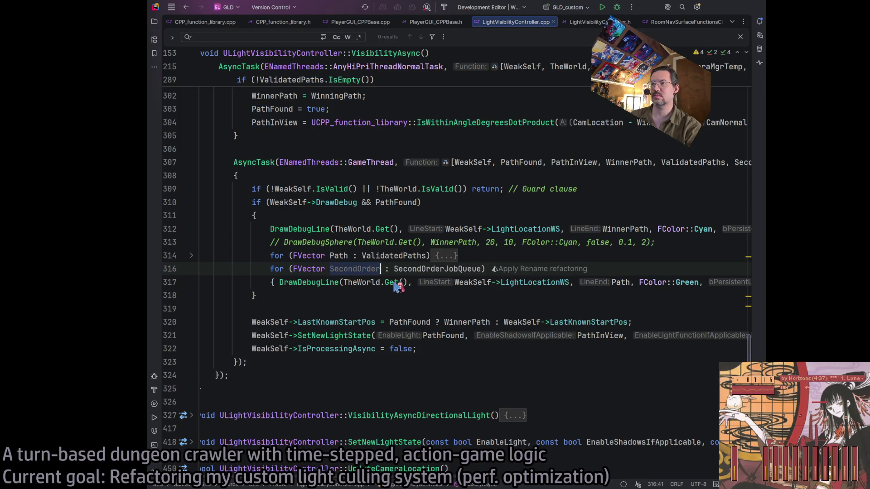
Move the draw call onto its own line and end it at WeakSelf->CameraLocation.
left_click(455, 282)
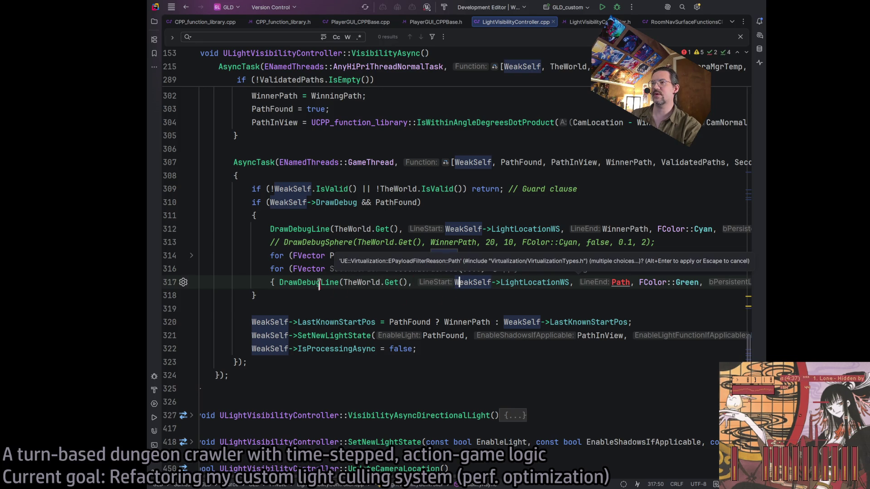
left_click(282, 283)
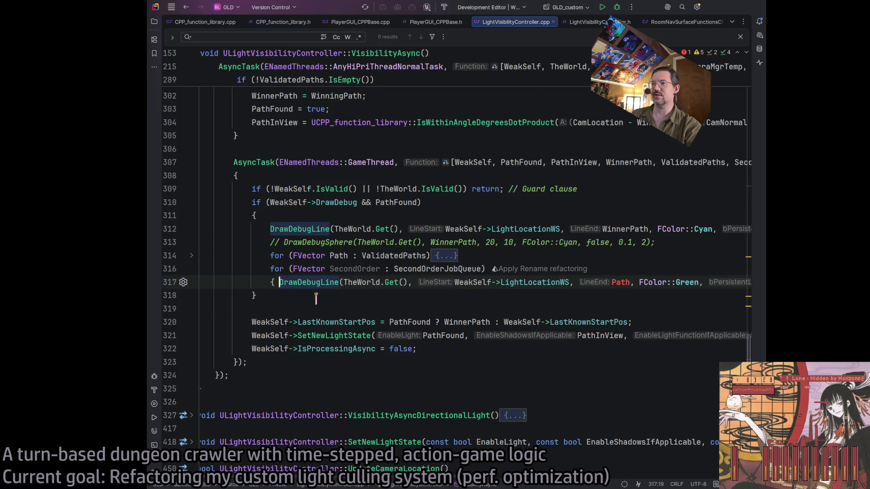
key("Return")
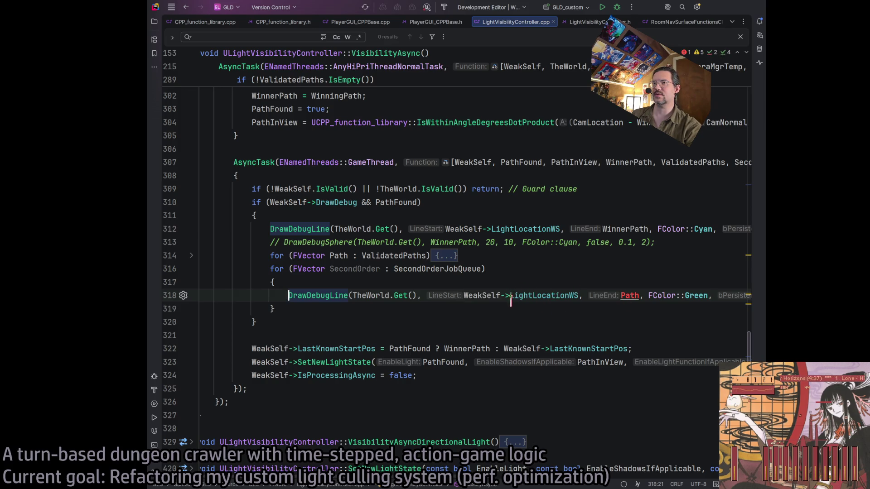
scroll(533, 294, "up", 10)
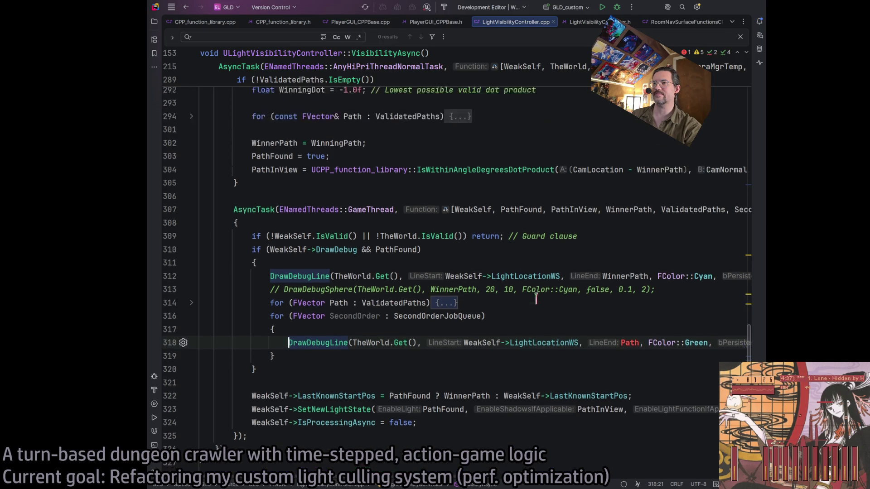
scroll(540, 304, "down", 10)
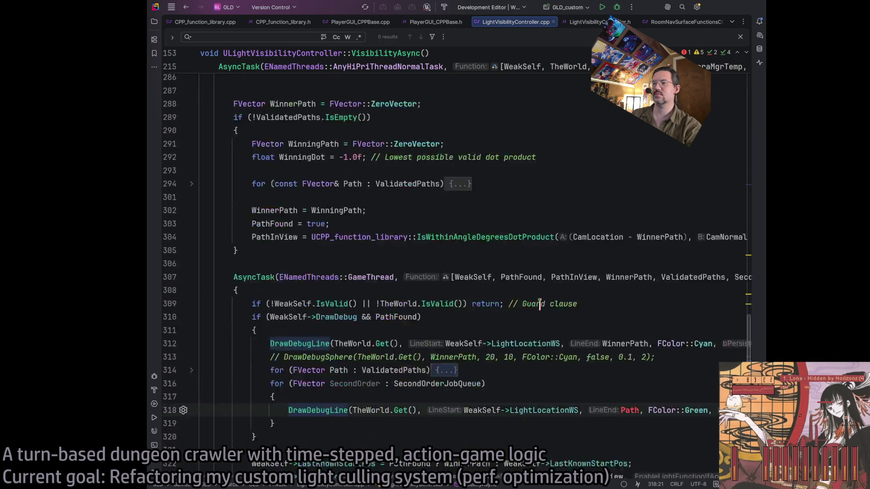
left_click_drag(464, 296, 579, 295)
type("Path")
double_click(533, 296)
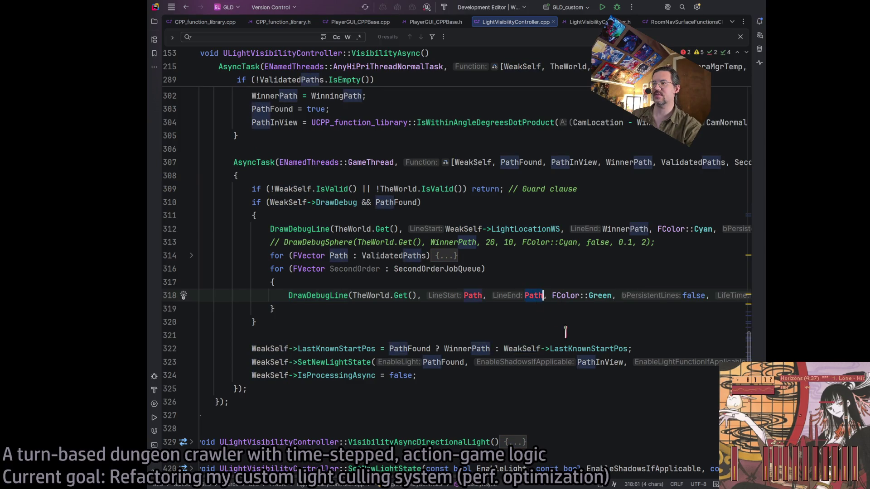
type("Camera")
type("Location")
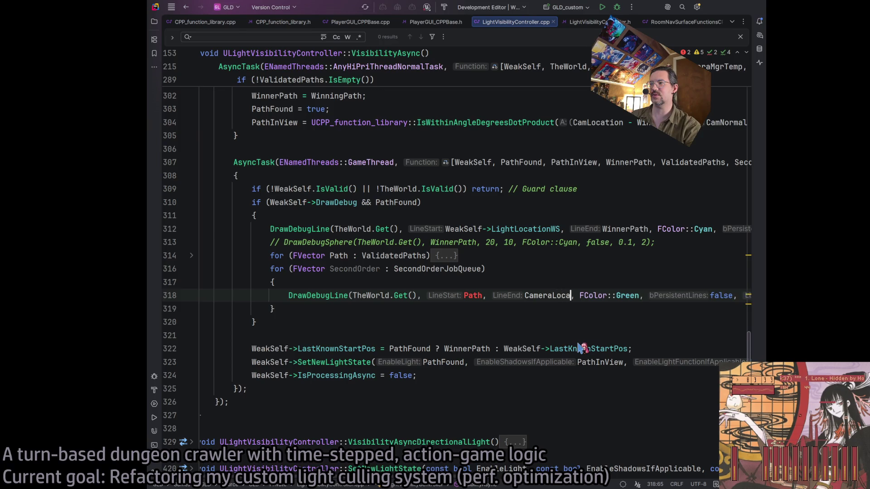
left_click(607, 295)
double_click(641, 295)
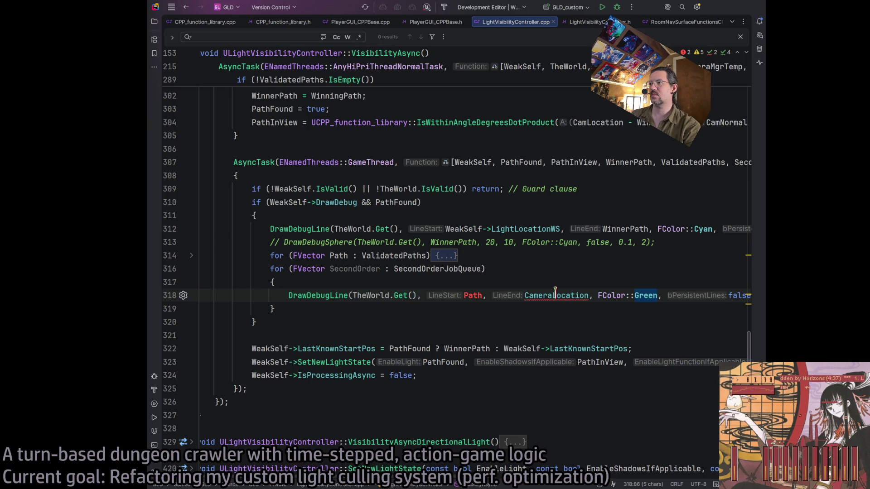
double_click(464, 229)
key("ctrl+c")
left_click(525, 296)
key("ctrl+v")
type("->")
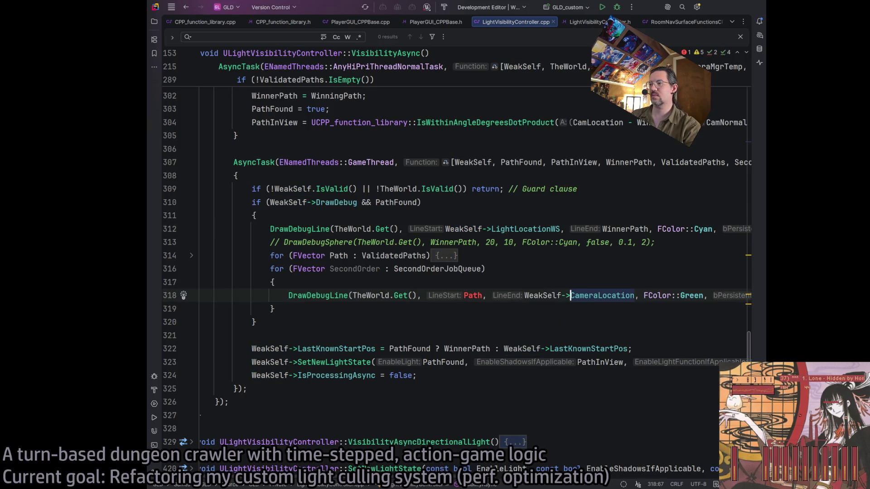
Set the draw line's colour to FColor::Silver, LifeTime to 0.1 and Thickness to 0.
scroll(531, 433, "right", 5)
double_click(527, 296)
key("BackSpace")
type("Silver")
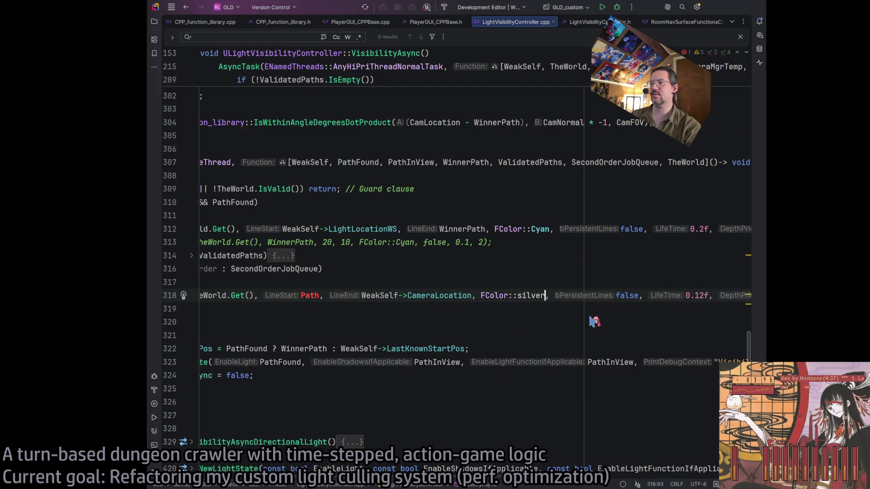
scroll(561, 486, "right", 2)
scroll(560, 487, "right", 2)
left_click(572, 296)
key("BackSpace")
type("0")
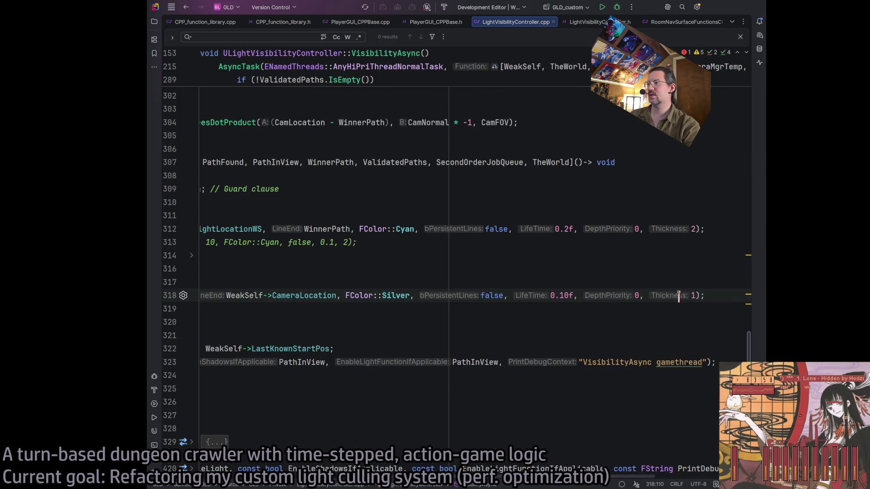
key("Delete")
key("BackSpace")
left_click(682, 296)
key("Delete")
type("0")
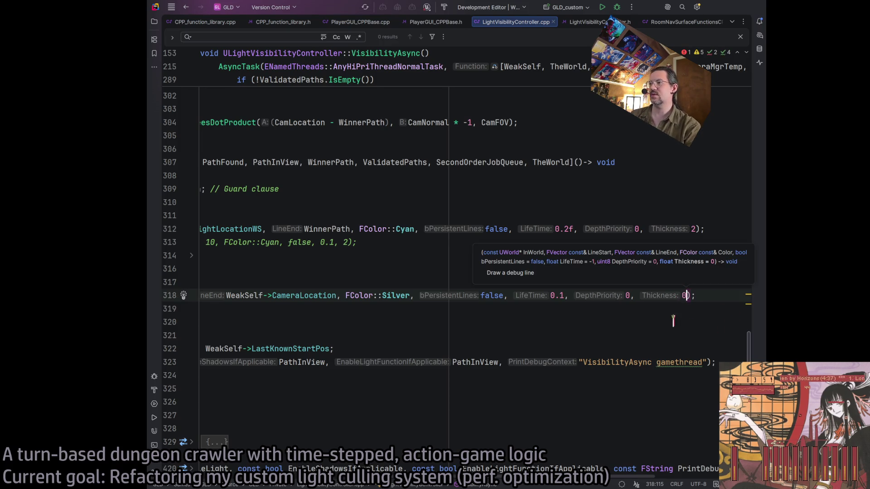
scroll(393, 339, "left", 5)
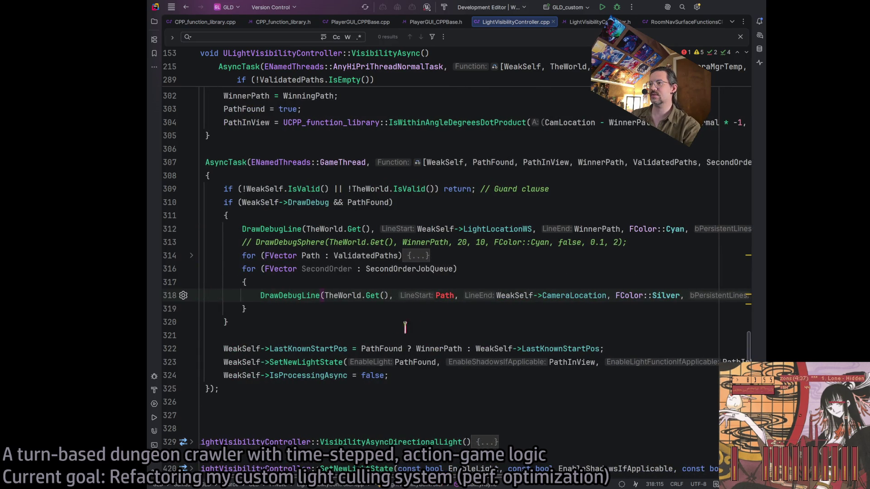
Start the line at SecondOrder and duplicate the silver DrawDebugLine call below it.
double_click(442, 296)
type("SecondOrder")
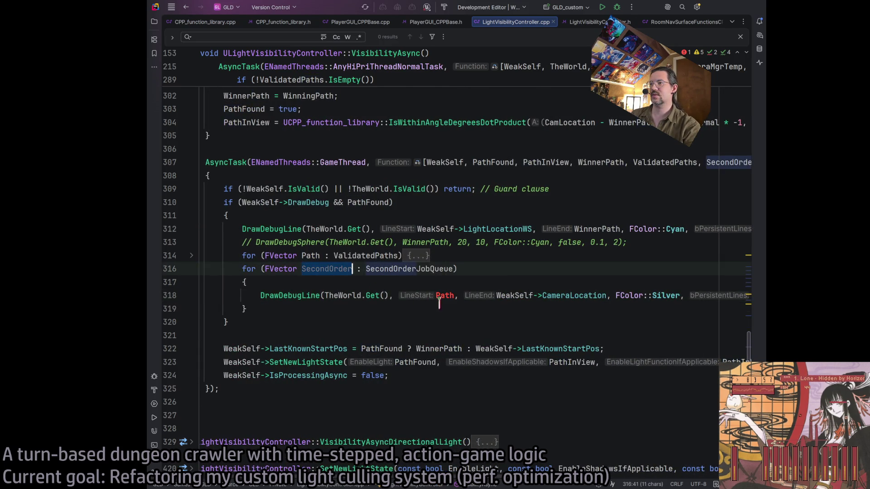
triple_click(261, 295)
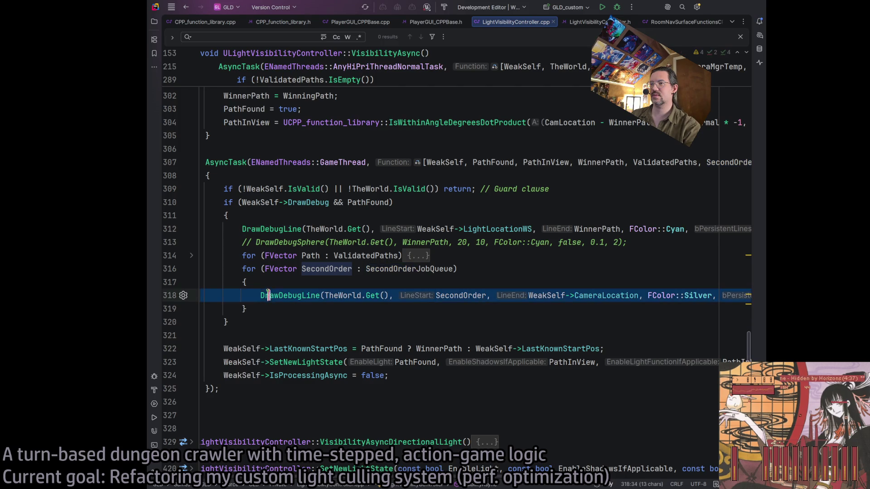
left_click(260, 296)
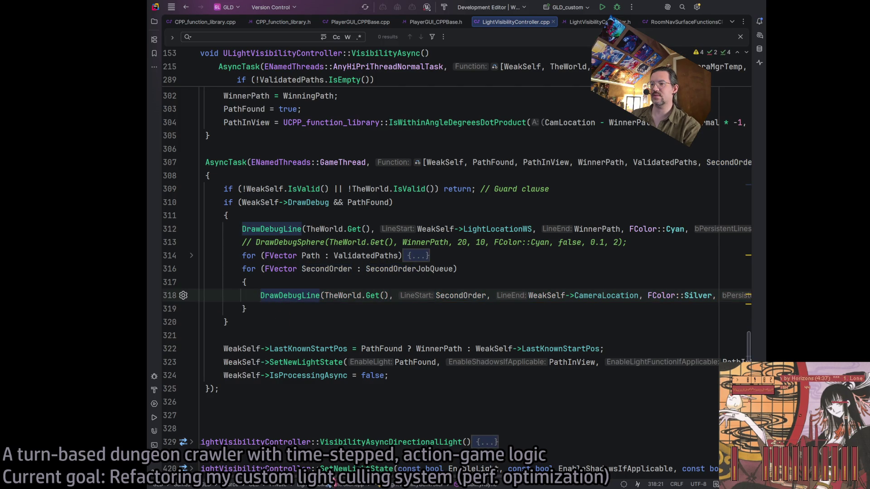
key("End")
key("Return")
key("shift+Home")
key("ctrl+v")
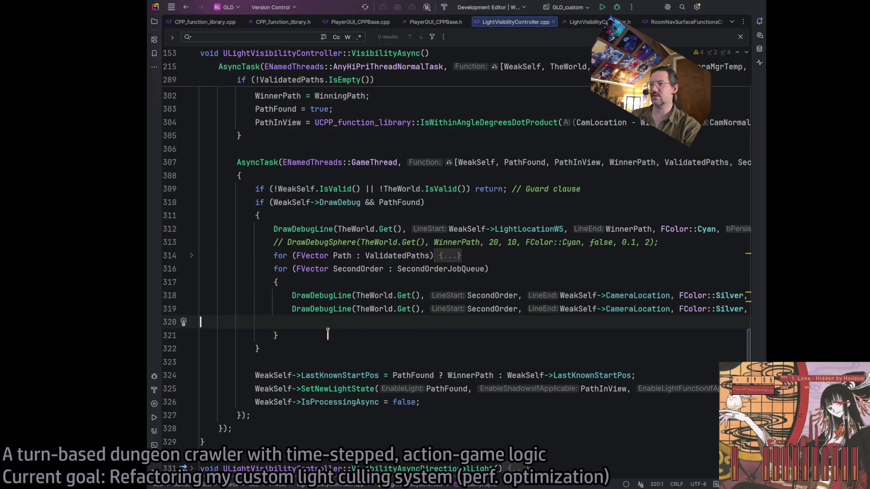
Retarget the duplicated silver line on line 319 to CameraMirrorLocation.
left_click(585, 308)
left_click(620, 309)
key("ctrl+shift+Right")
key("Delete")
type("Mirr")
key("Return")
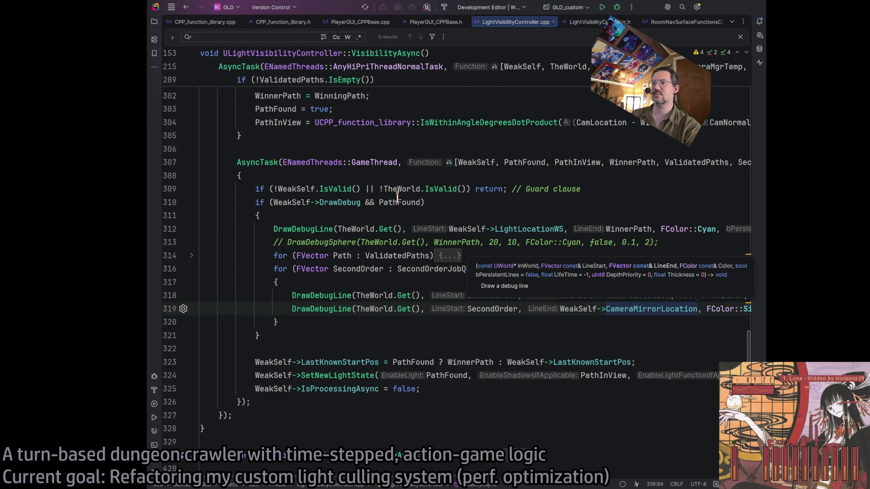
Remove '&& PathFound' from the DrawDebug if statement on line 310.
left_click(369, 202)
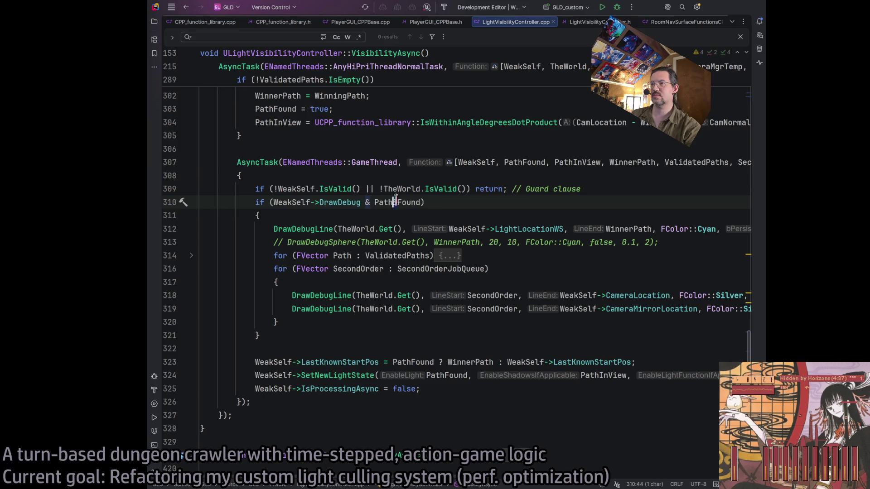
type("&")
key("ctrl+shift+Right")
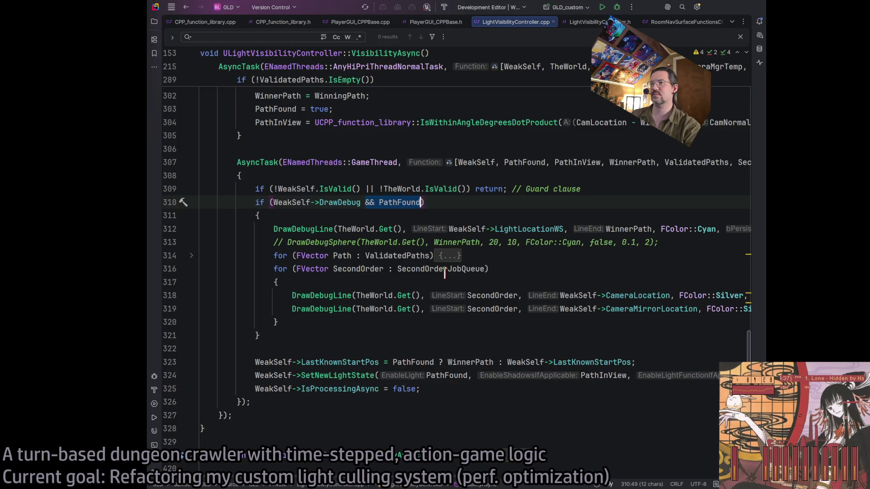
key("BackSpace")
key("BackSpace")
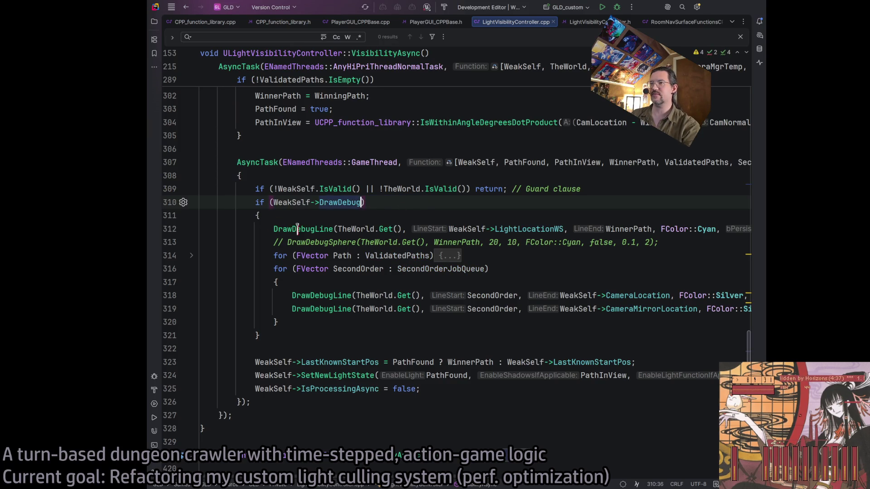
Wrap the cyan LightLocationWS-to-WinnerPath line in 'if (PathFound)' and delete the commented DrawDebugSphere line.
left_click(273, 229)
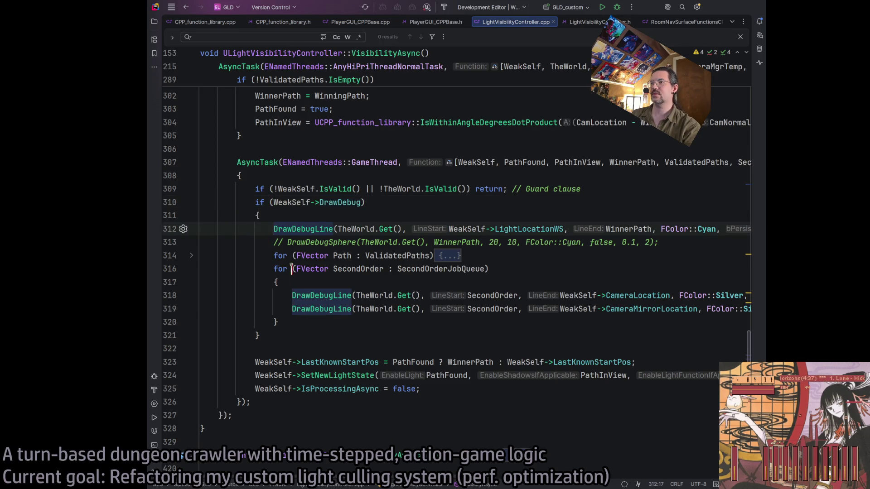
type("if (")
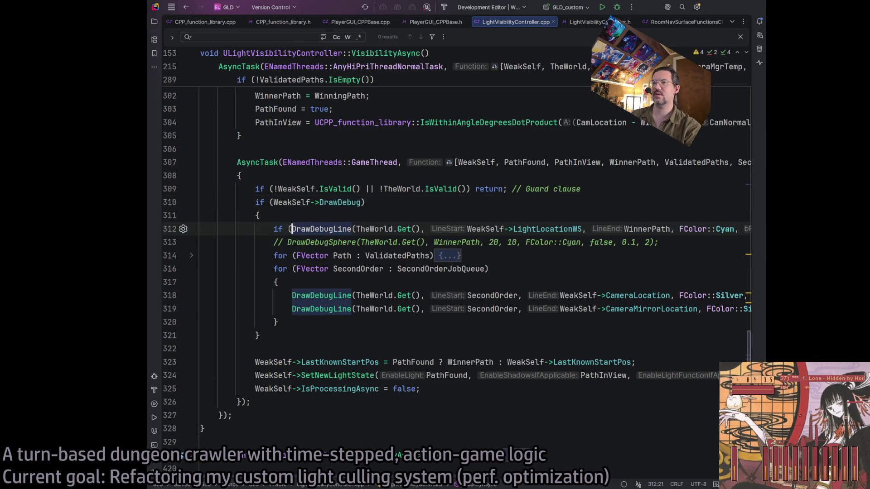
type("&& PathFound)")
key("Left")
key("Left")
key("Left")
key("Left")
key("Left")
key("Left")
key("BackSpace")
key("BackSpace")
key("BackSpace")
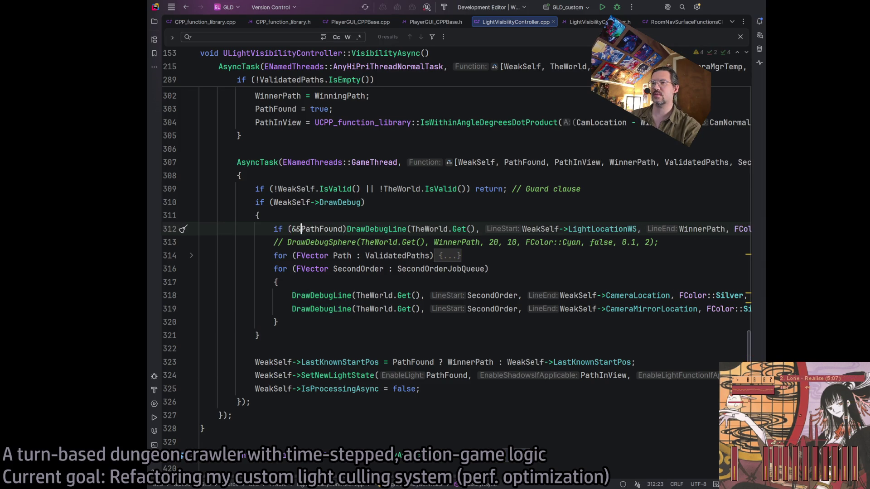
key("Right")
key("Right")
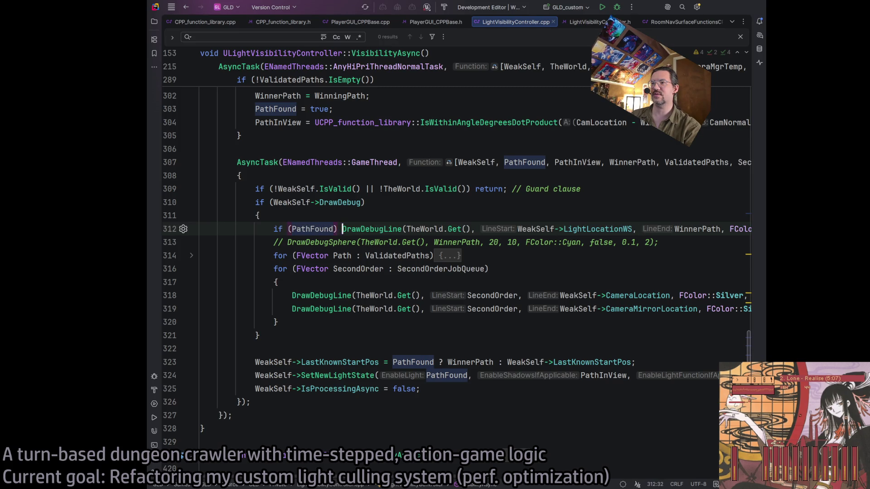
key("shift+Down")
key("shift+Up")
key("Down")
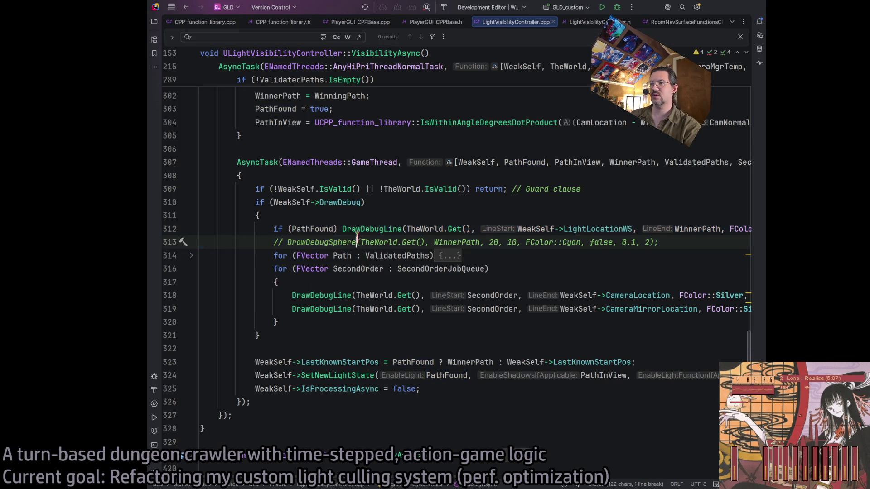
key("ctrl+y")
key("Up")
key("Right")
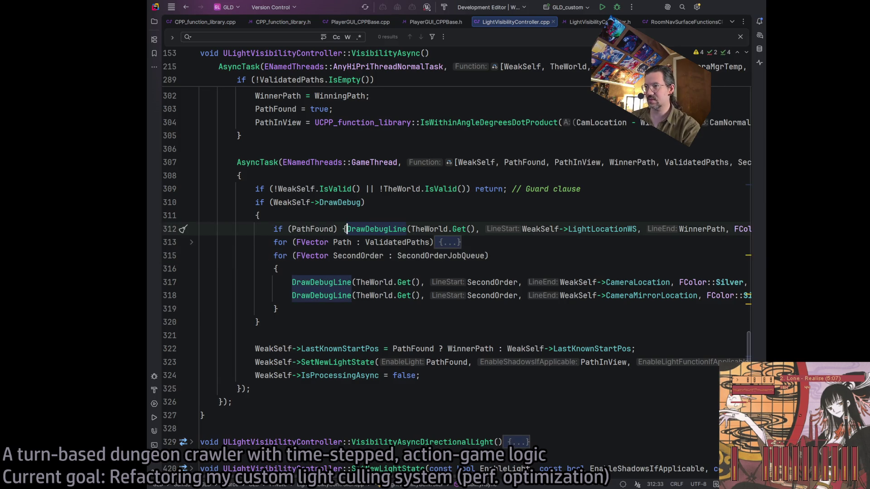
scroll(474, 469, "right", 5)
key("End")
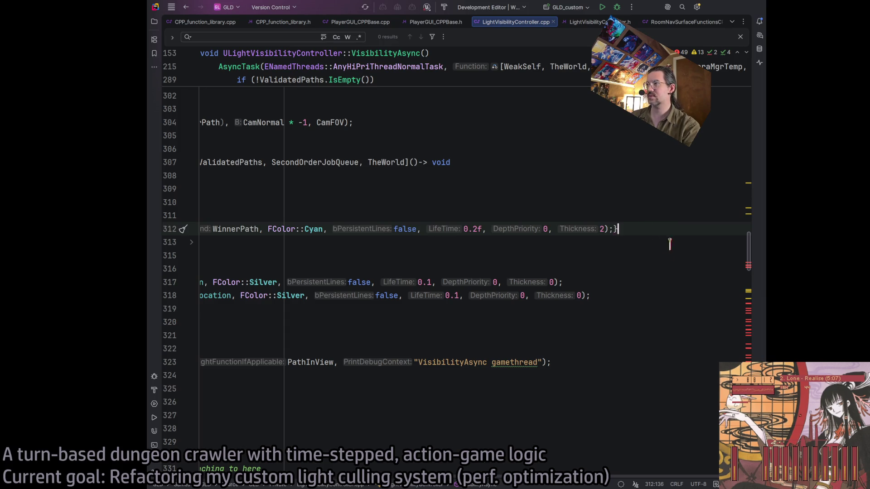
scroll(315, 426, "left", 10)
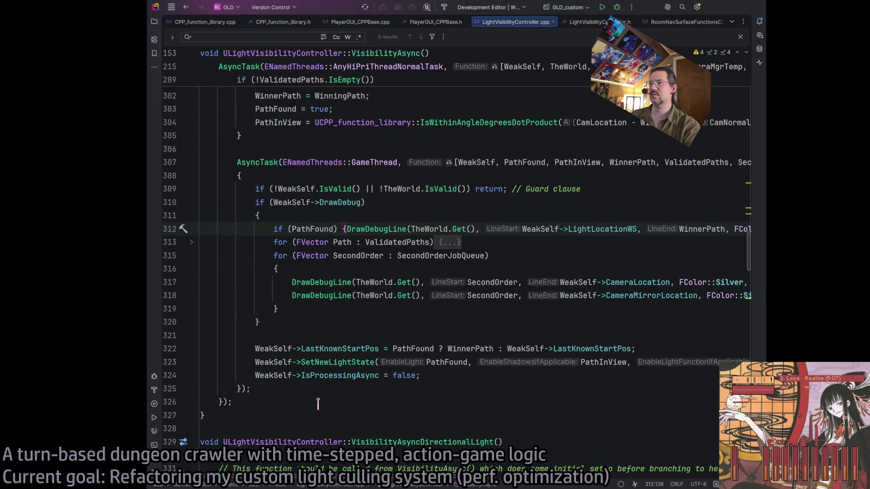
Check the folded ValidatedPaths loop and SecondOrder usages, then undo the last edit on the cyan line.
left_click(333, 242)
left_click(191, 243)
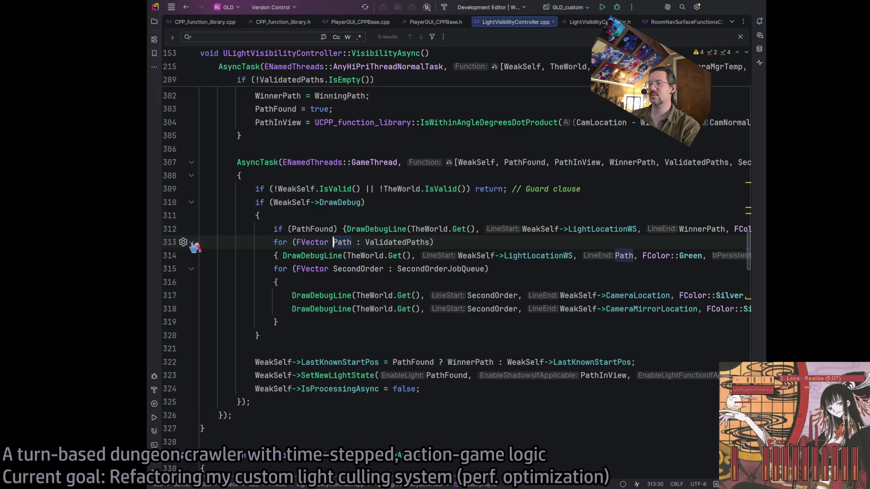
left_click(192, 243)
left_click(520, 256)
left_click(494, 296)
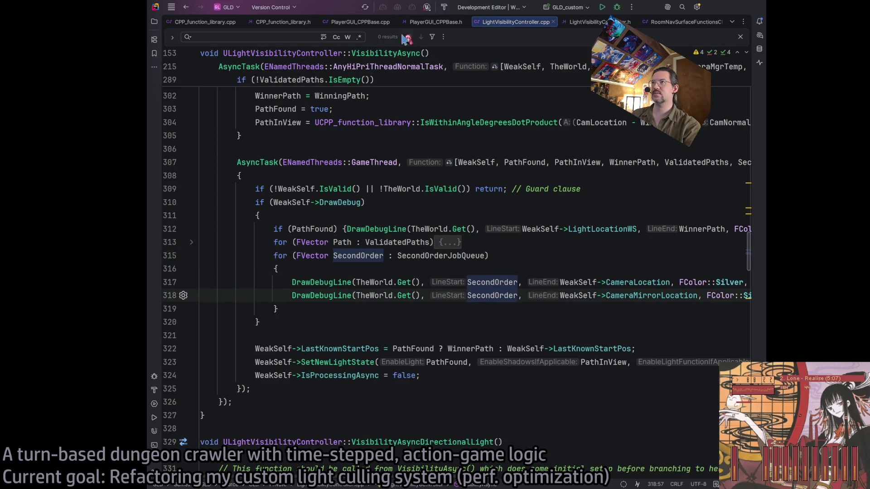
left_click(740, 36)
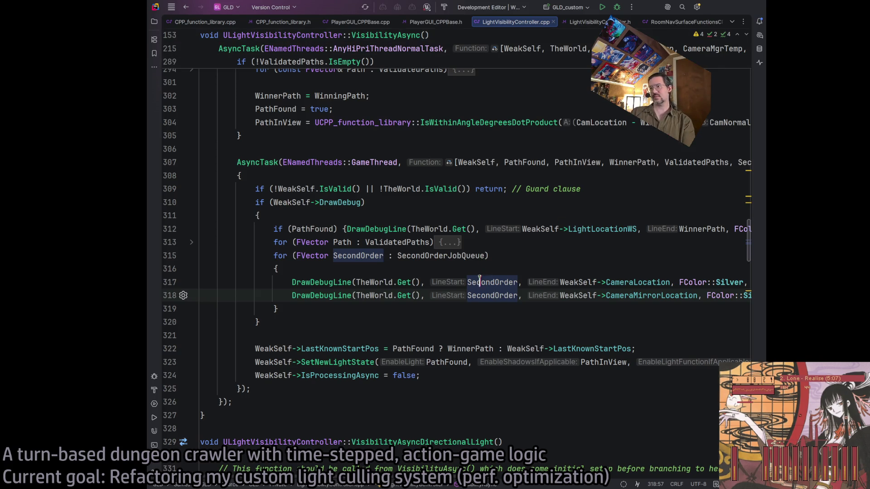
left_click(510, 245)
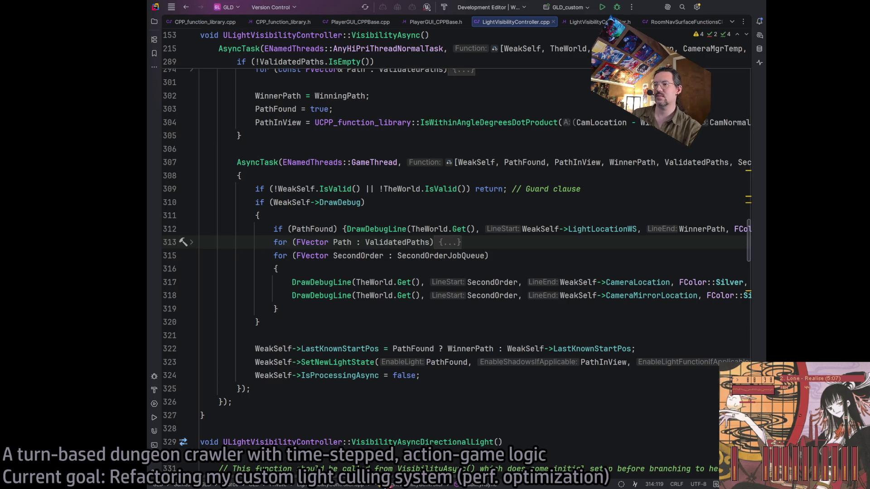
key("Up")
key("End")
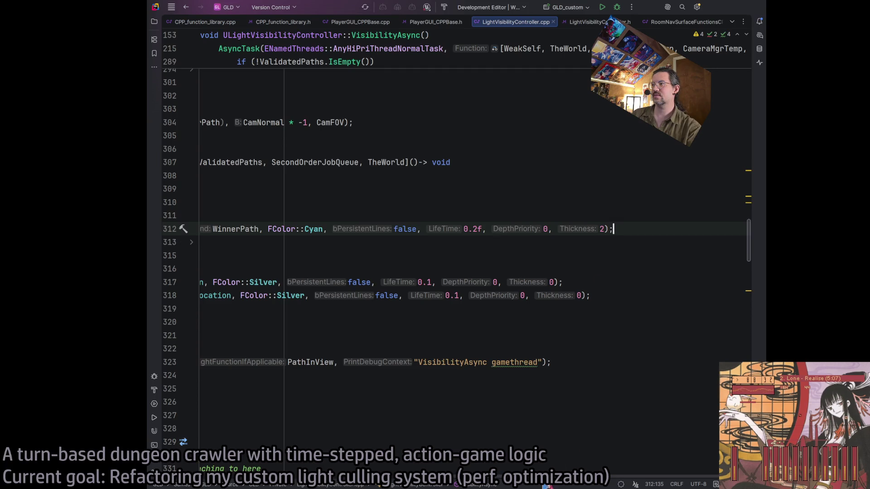
key("ctrl+z")
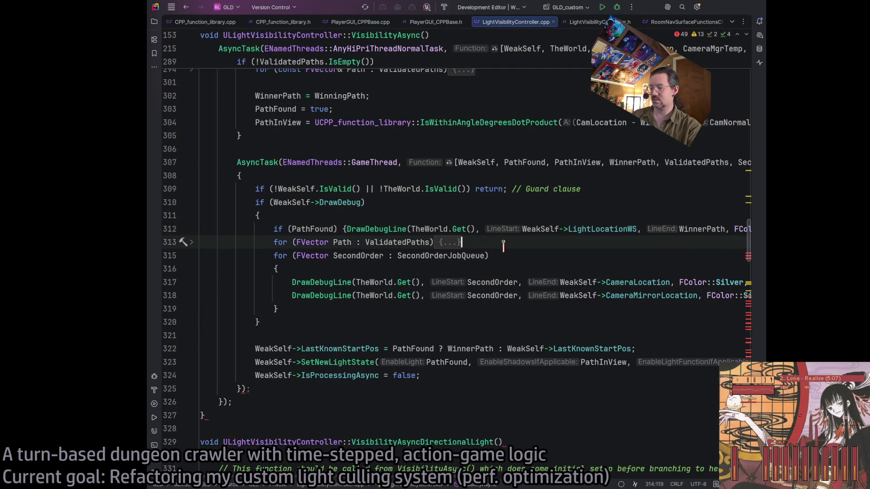
Close the PathFound block around the green loop and reformat the selected DrawDebug block.
key("ctrl+z")
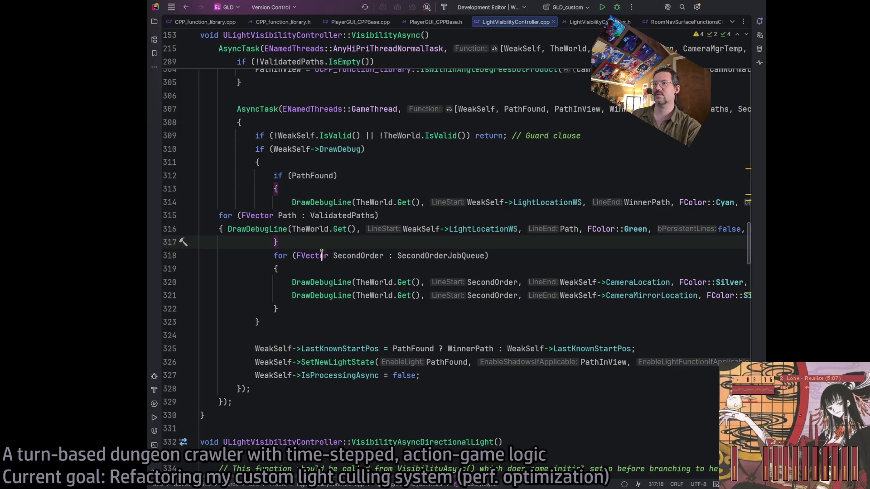
key("ctrl+w")
key("ctrl+w")
key("ctrl+w")
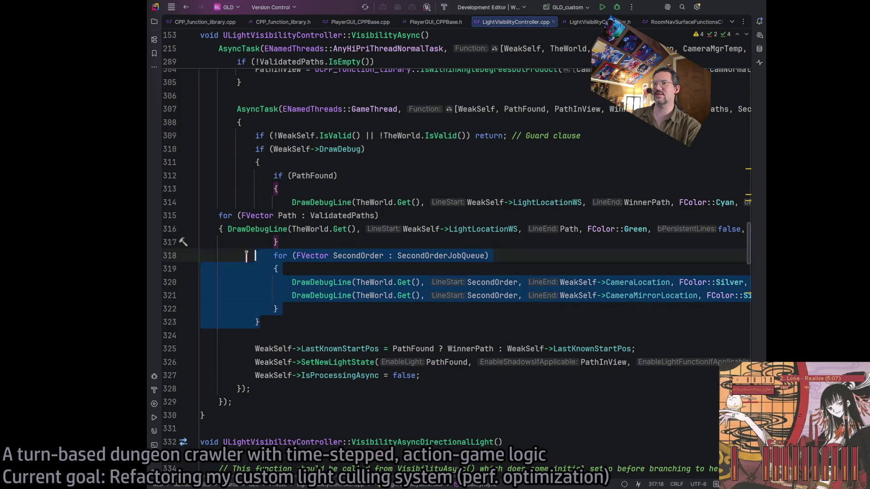
key("ctrl+shift+w")
key("ctrl+shift+w")
key("ctrl+shift+w")
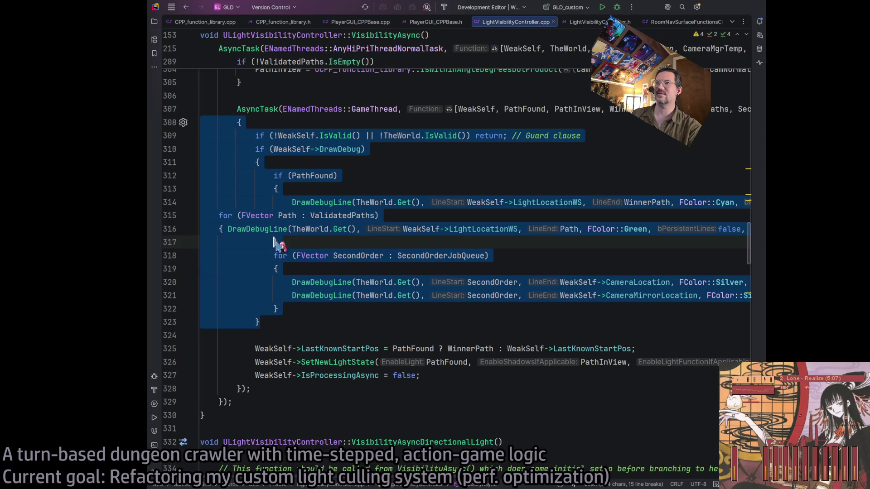
key("ctrl+w")
key("ctrl+w")
key("ctrl+shift+w")
left_click(172, 7)
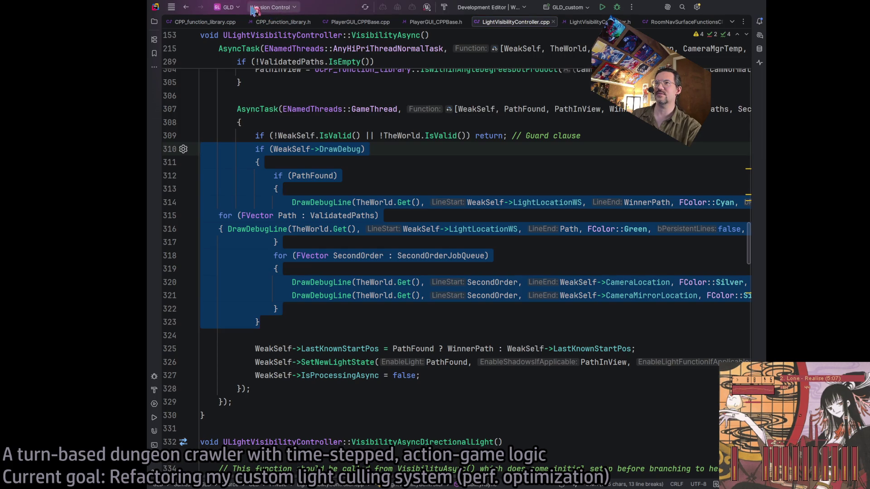
key("alt")
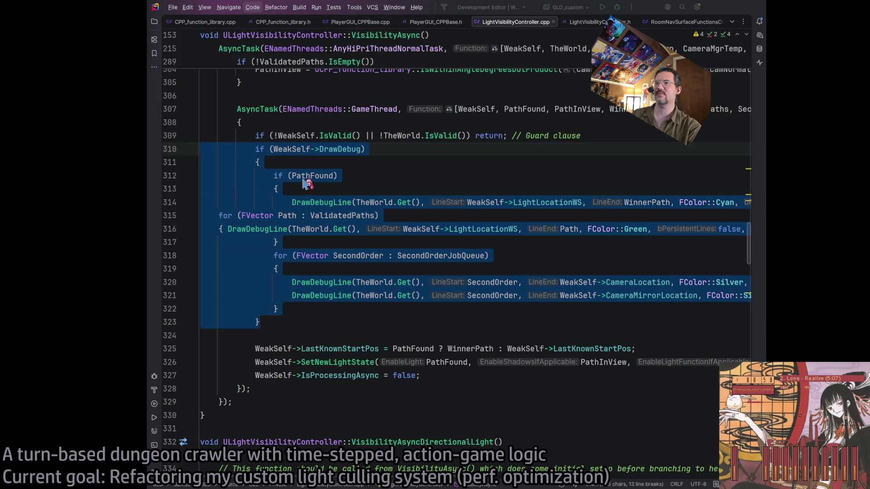
key("ctrl+alt+l")
left_click(379, 286)
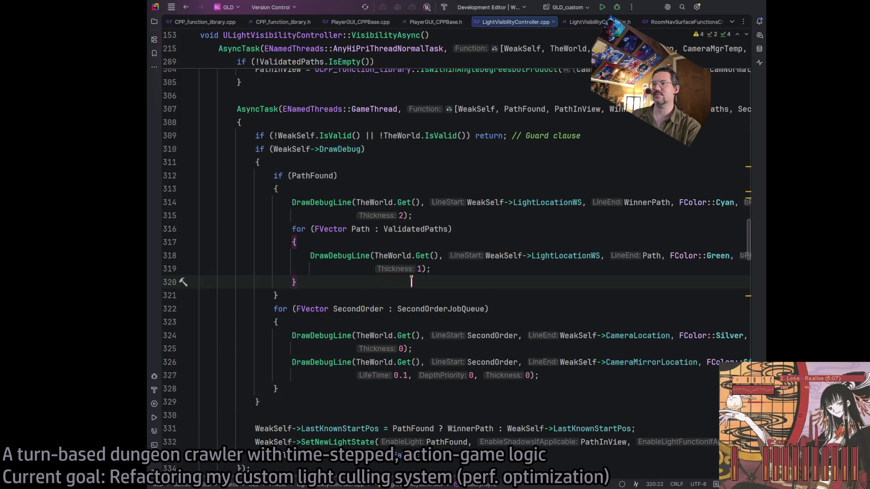
Join the green line's Thickness argument and the silver camera and mirror calls onto single lines.
left_click_drag(379, 269, 154, 269)
key("BackSpace")
key("BackSpace")
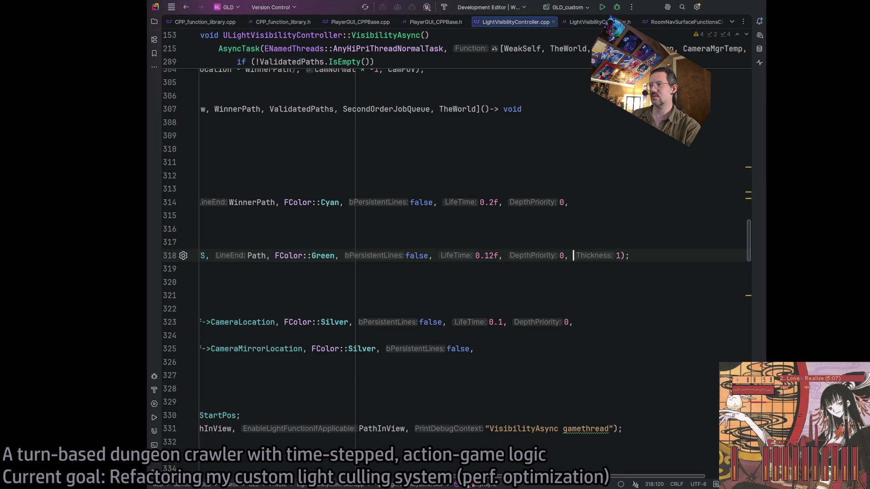
scroll(241, 401, "left", 10)
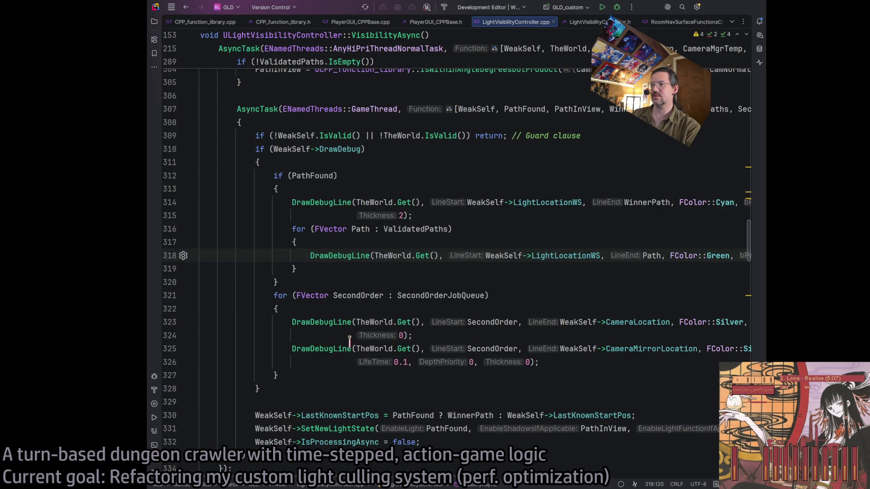
left_click_drag(350, 340, 200, 340)
key("BackSpace")
key("BackSpace")
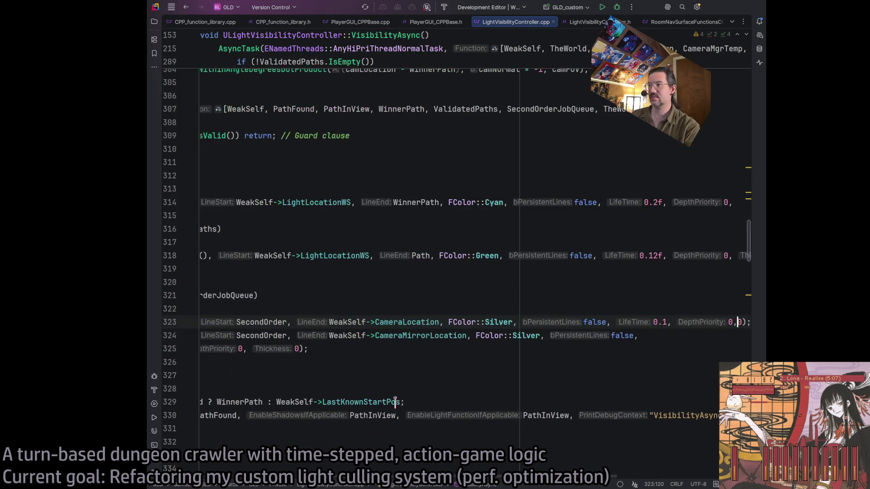
scroll(300, 391, "left", 10)
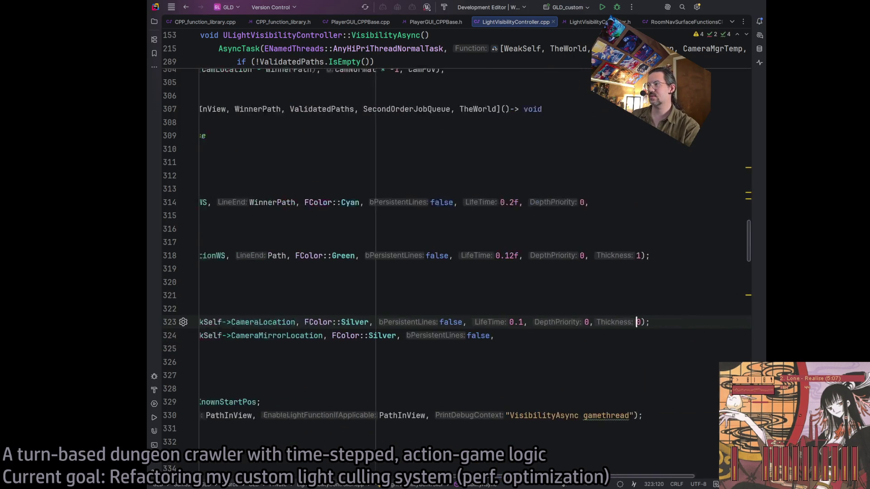
left_click_drag(359, 348, 200, 349)
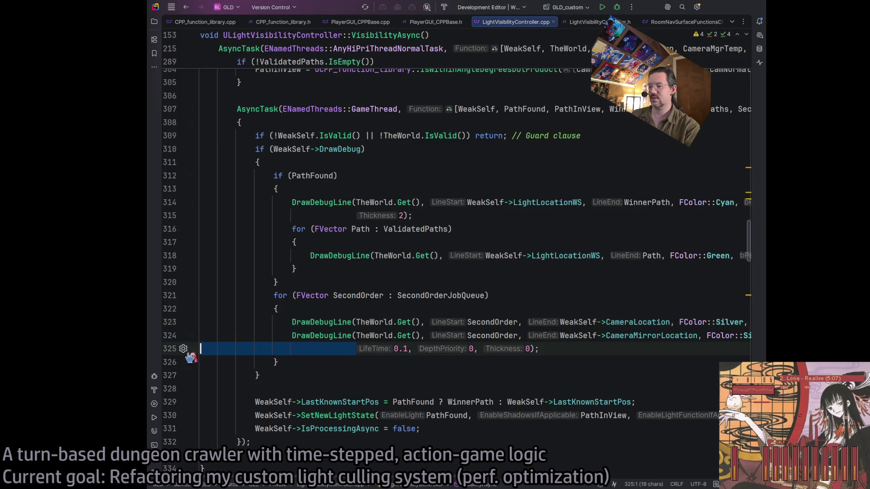
key("BackSpace")
key("BackSpace")
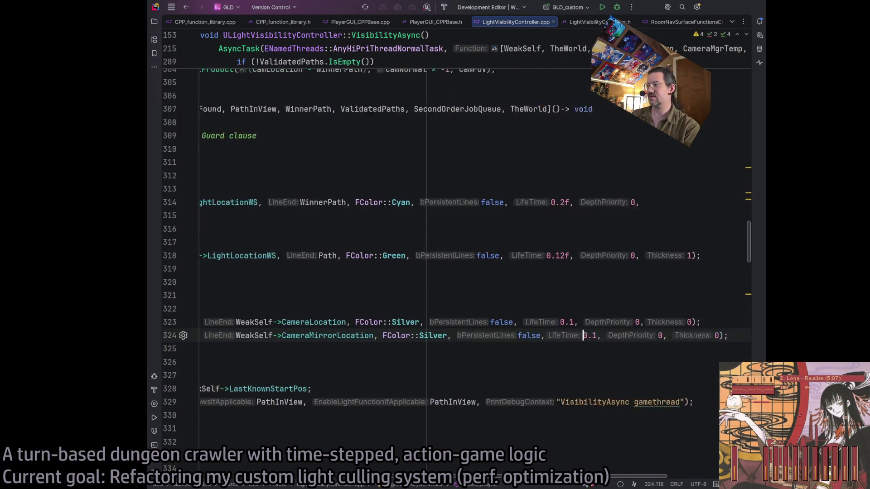
scroll(453, 271, "left", 5)
scroll(454, 272, "left", 3)
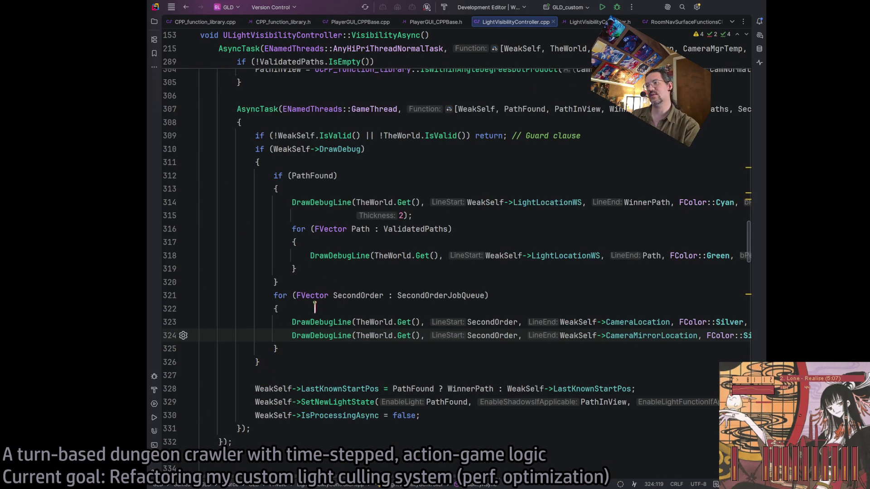
Rejoin the cyan winner-path line's wrapped Thickness argument onto its call.
left_click(374, 173)
left_click_drag(362, 202, 357, 203)
key("Down")
key("Down")
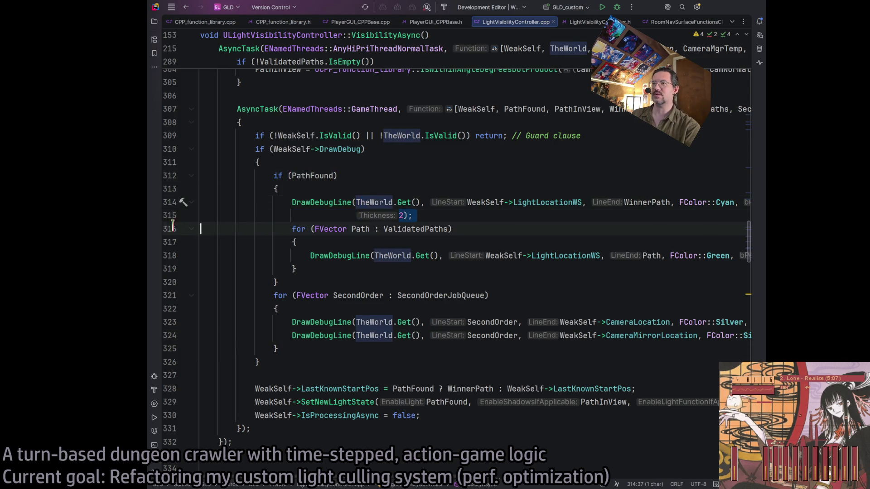
key("Up")
key("BackSpace")
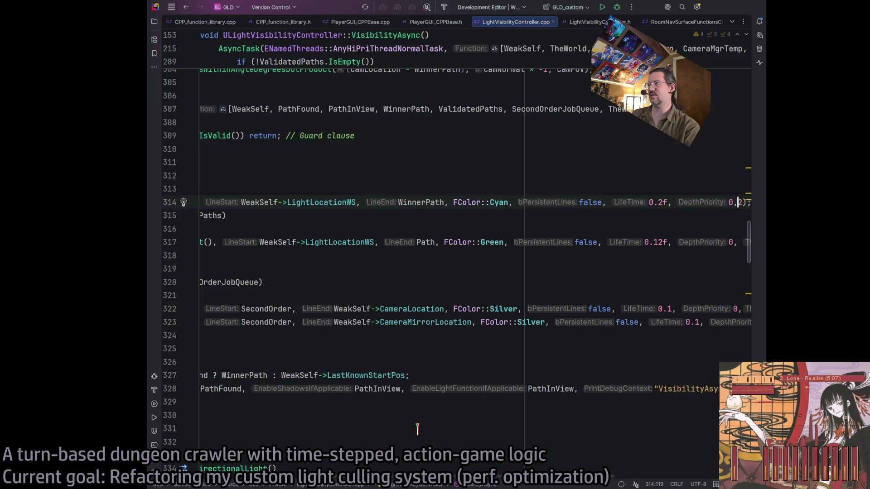
scroll(257, 166, "left", 5)
left_click(331, 282)
left_click(316, 335)
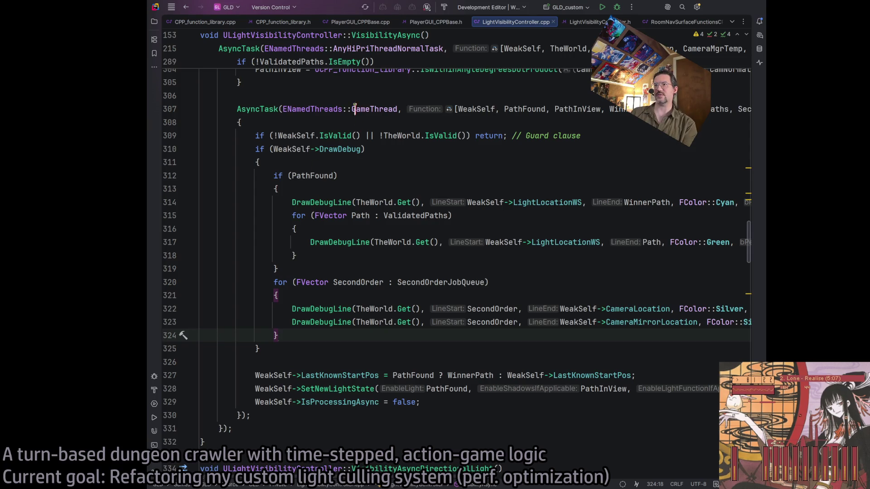
Build the project and start Unreal Editor 5.7 with GLD, then hide the build output.
left_click(603, 6)
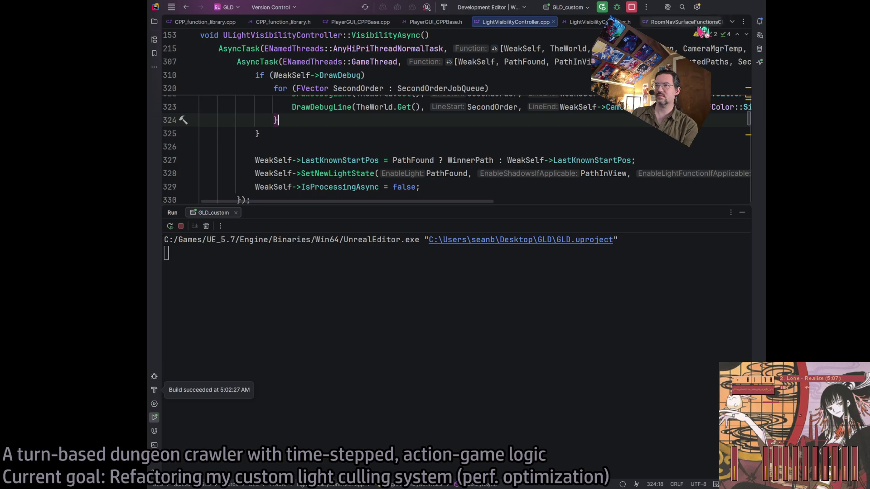
left_click(742, 213)
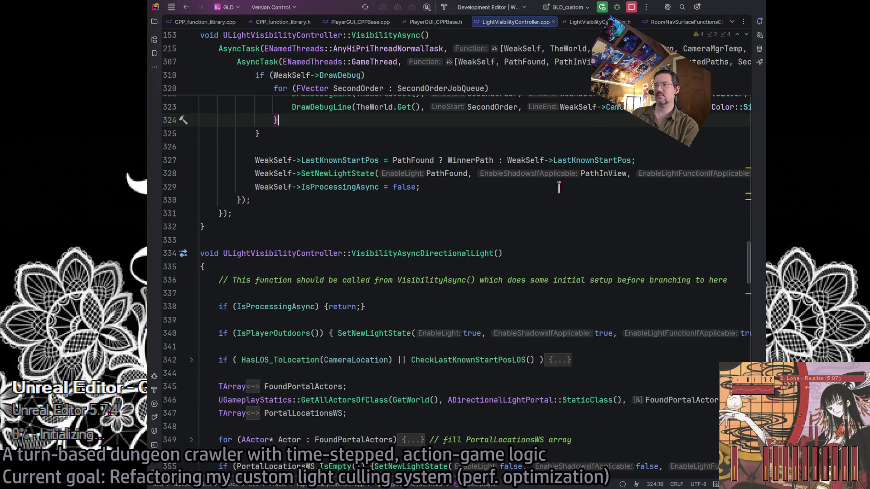
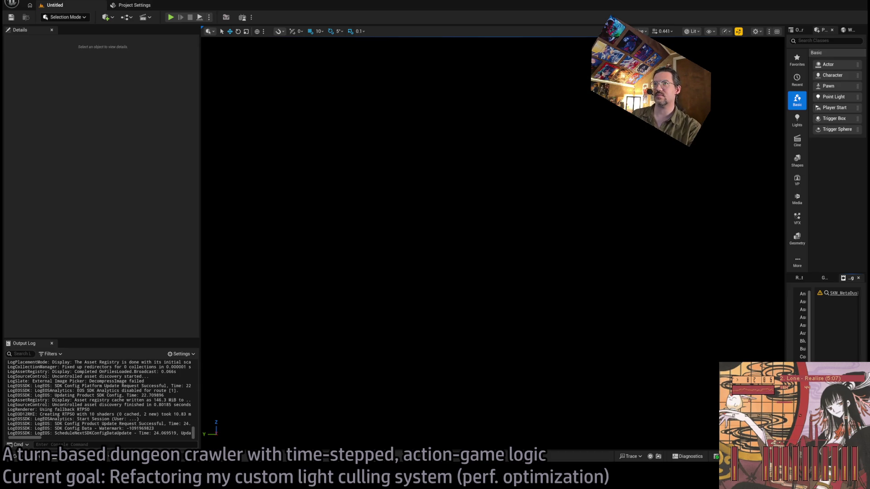
Clear the old warnings from the Output Log with dungeon level 1-09 loaded.
key("alt+Tab")
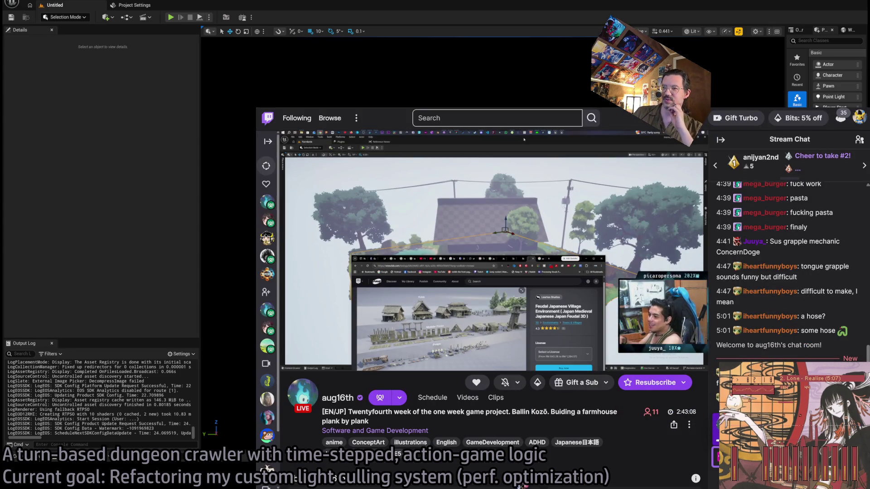
mouse_move(564, 310)
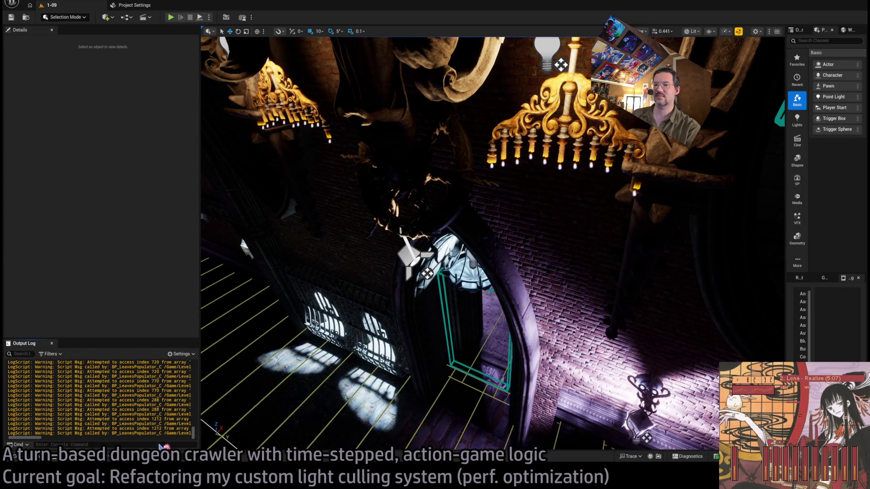
right_click(158, 379)
left_click(177, 399)
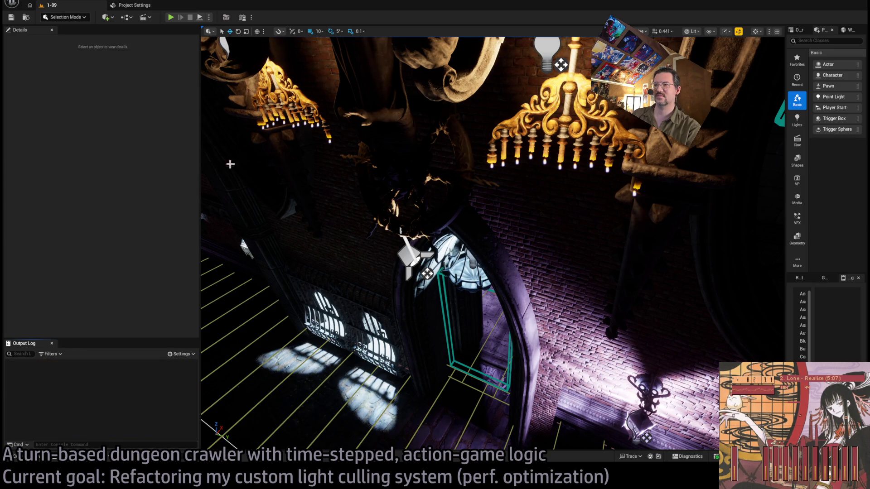
left_click(171, 17)
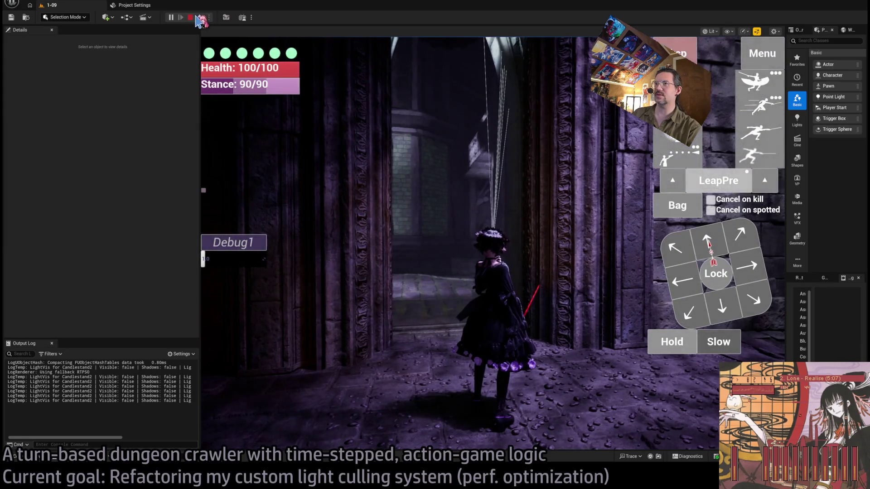
left_click(190, 17)
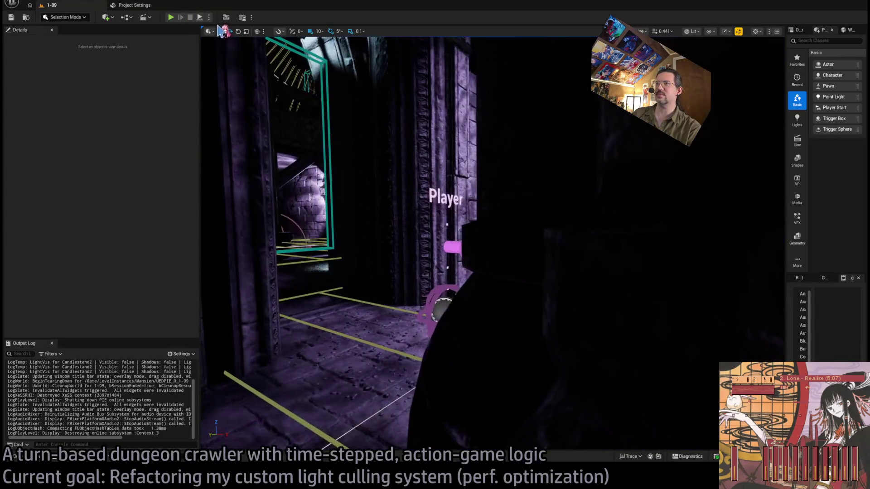
left_click(201, 18)
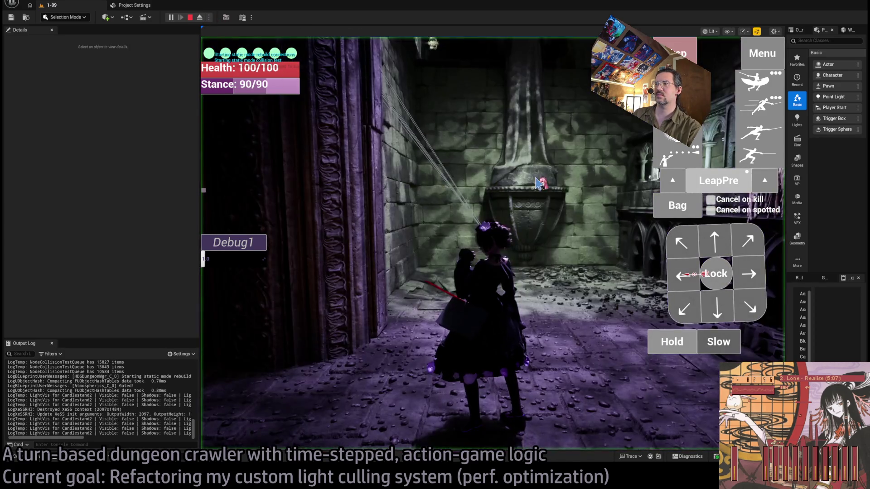
left_click(199, 18)
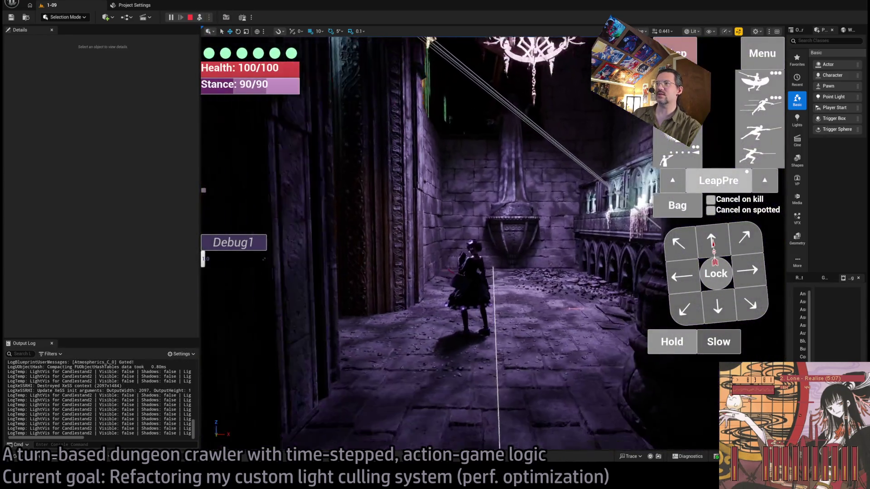
left_click(200, 18)
key("w")
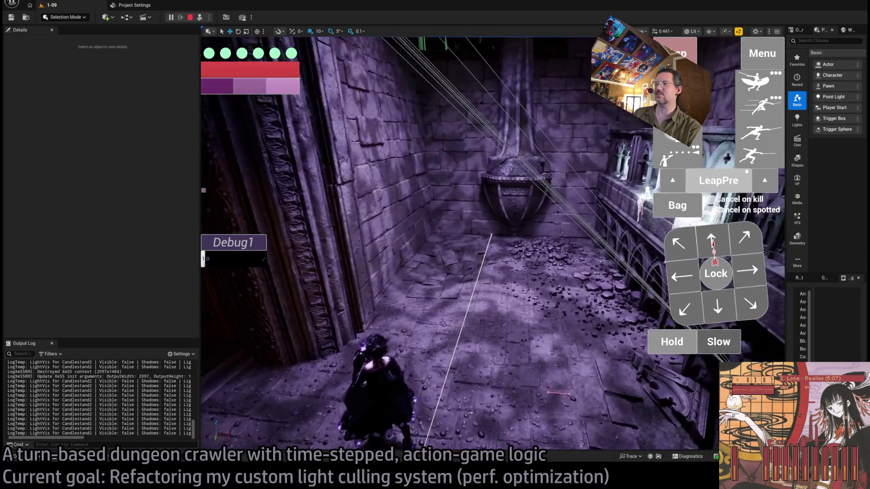
mouse_move(567, 272)
left_mouse_down()
mouse_move(612, 281)
mouse_move(458, 252)
left_mouse_up()
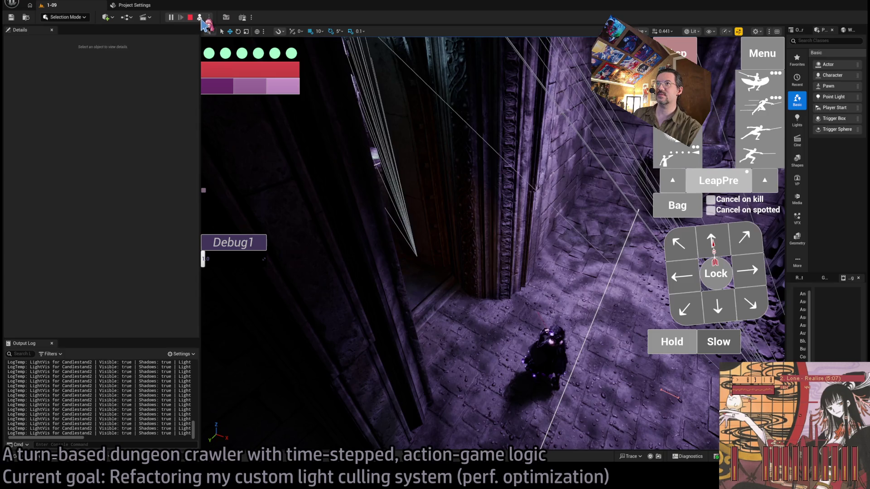
left_click(199, 18)
left_click(712, 240)
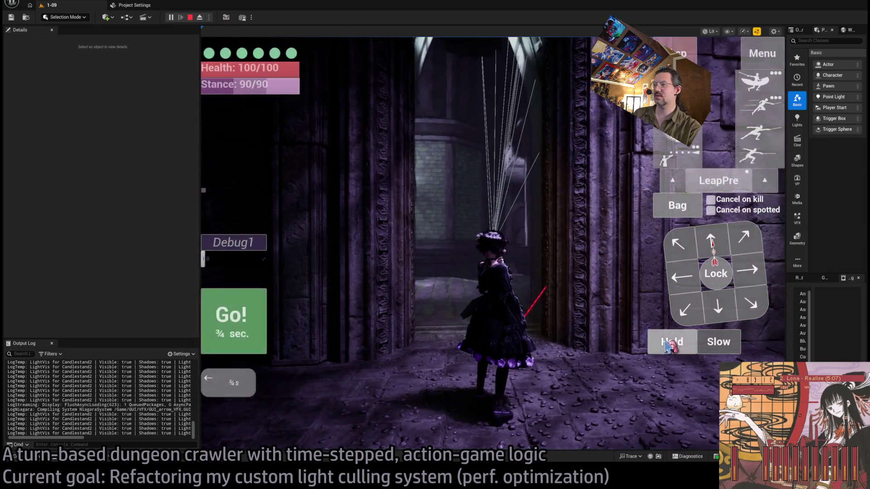
left_click(244, 331)
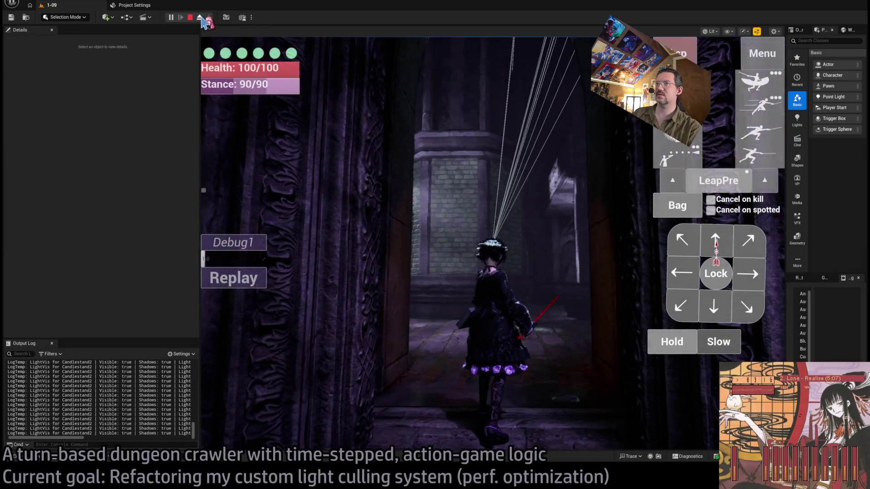
left_click(200, 18)
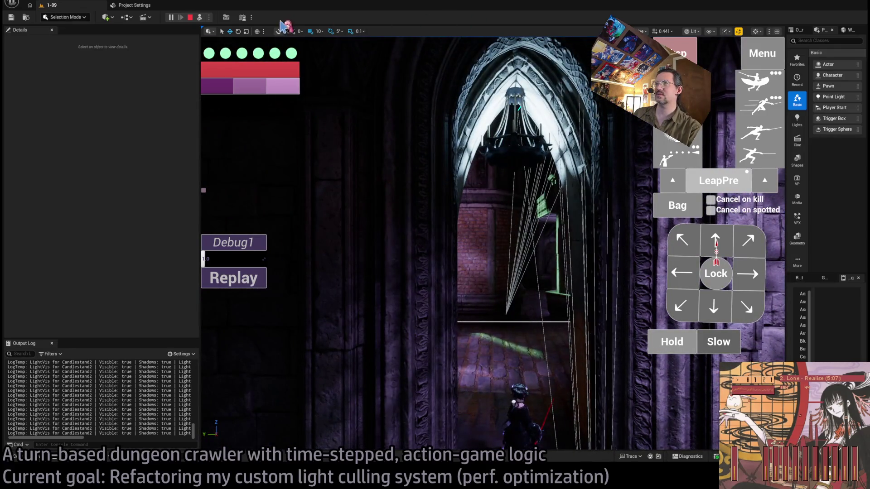
left_click(200, 18)
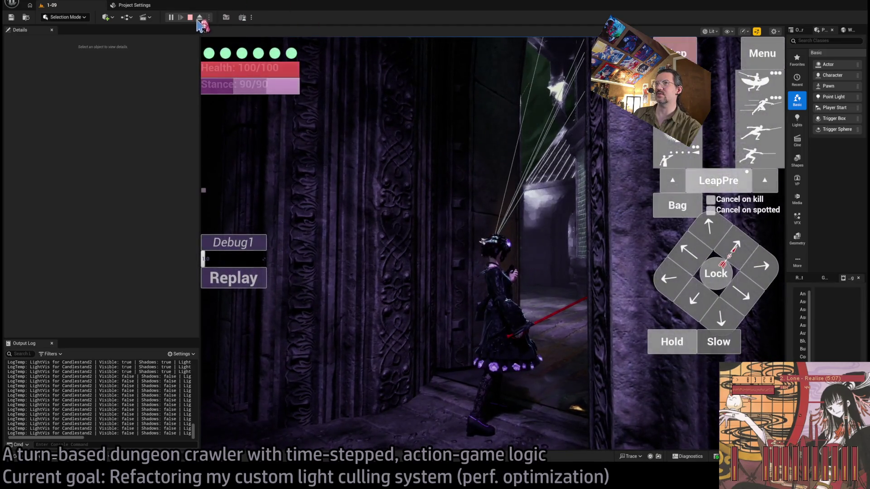
left_click(200, 17)
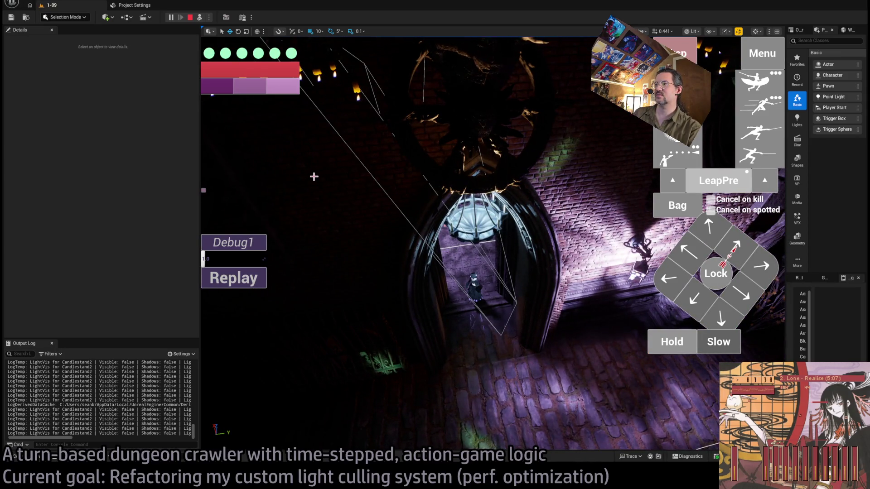
key("Escape")
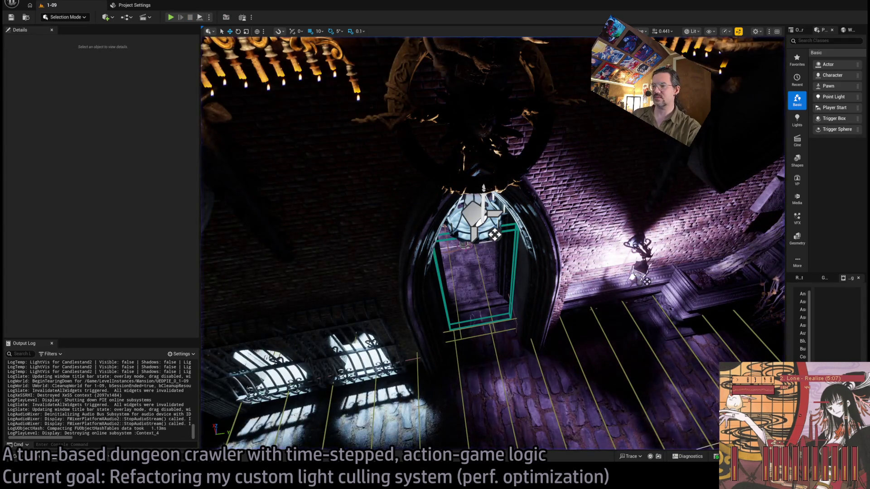
Collapse the game-thread AsyncTask block at line 307 and highlight every SecondOrderHitResults use.
key("alt+Tab")
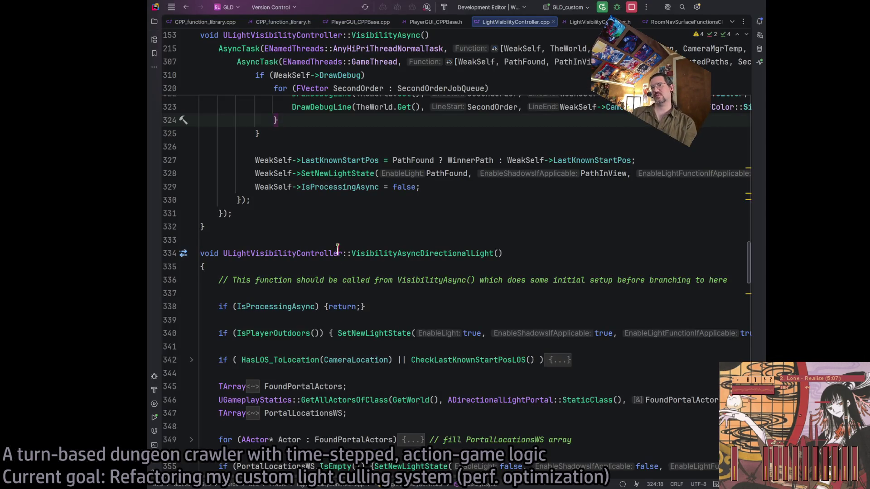
scroll(338, 247, "up", 15)
scroll(338, 250, "up", 5)
scroll(333, 256, "down", 8)
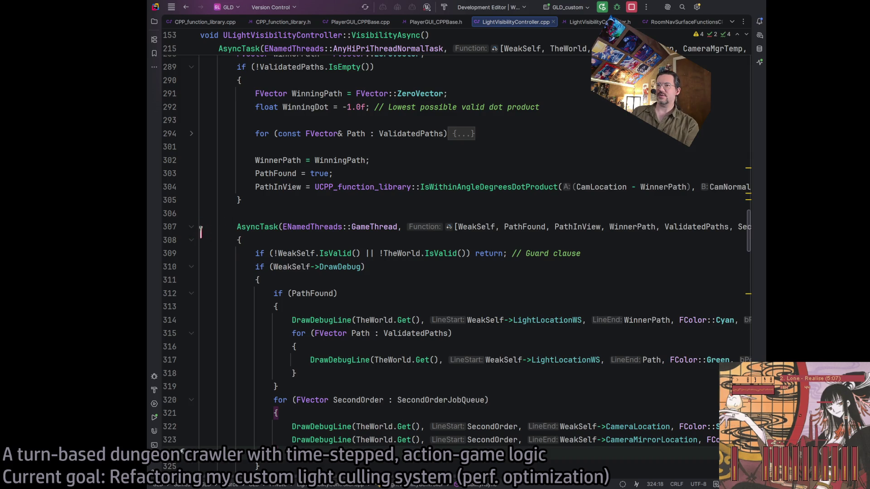
left_click(191, 227)
scroll(317, 272, "up", 4)
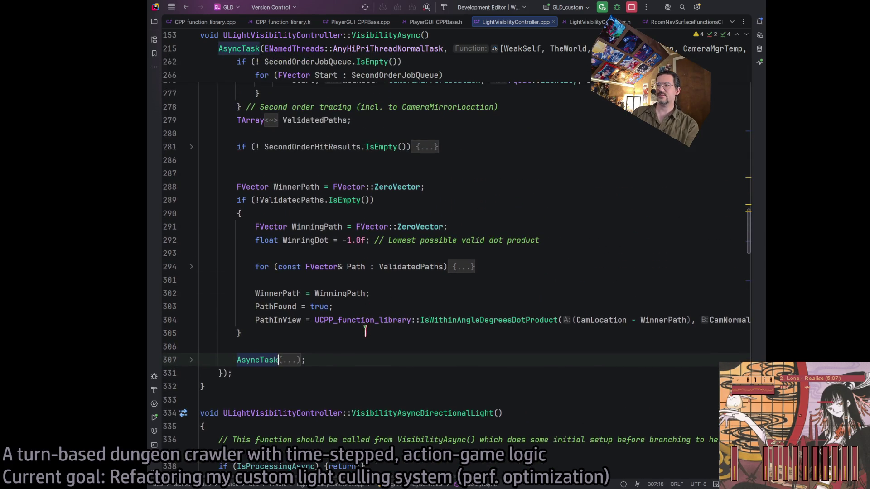
left_click(366, 332)
key("alt+Tab")
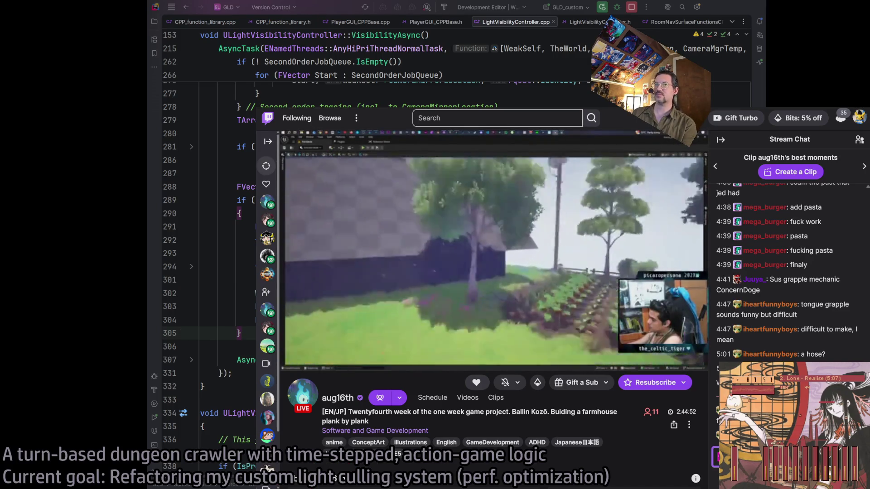
key("alt+Tab")
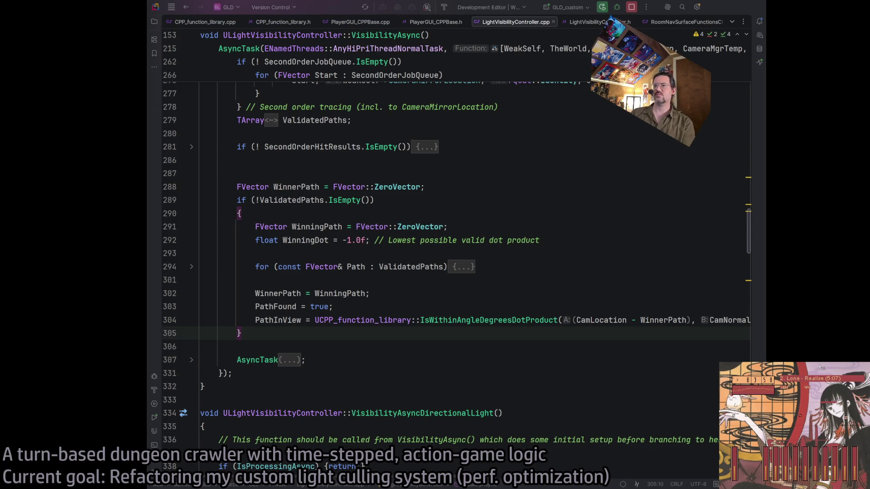
left_click(336, 307)
scroll(417, 333, "up", 2)
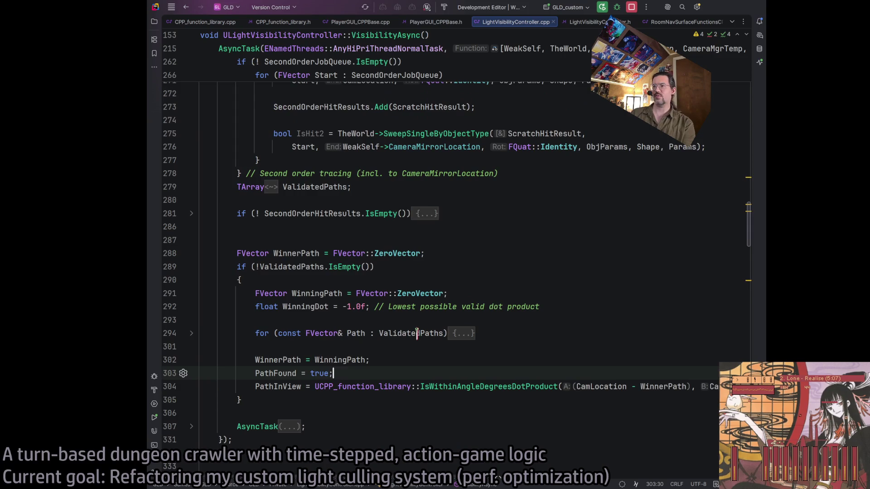
scroll(297, 236, "up", 4)
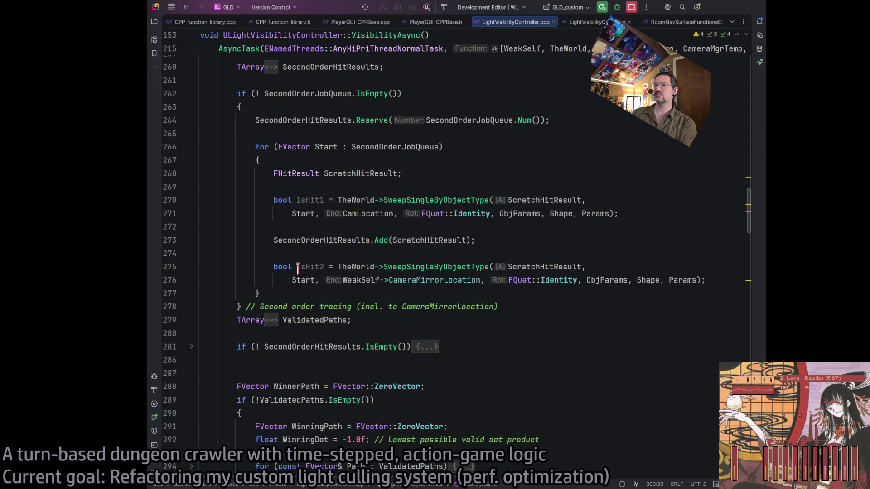
left_click(293, 348)
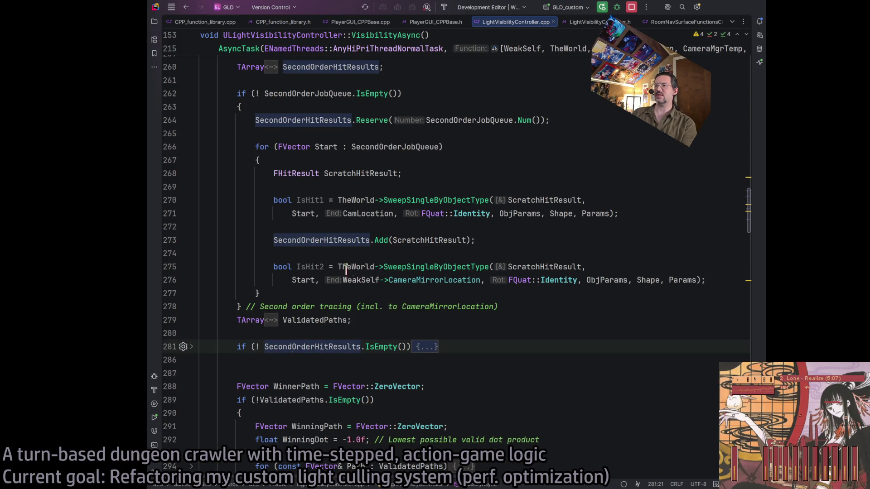
Duplicate the SecondOrderHitResults.Add line below the second sweep call.
triple_click(329, 240)
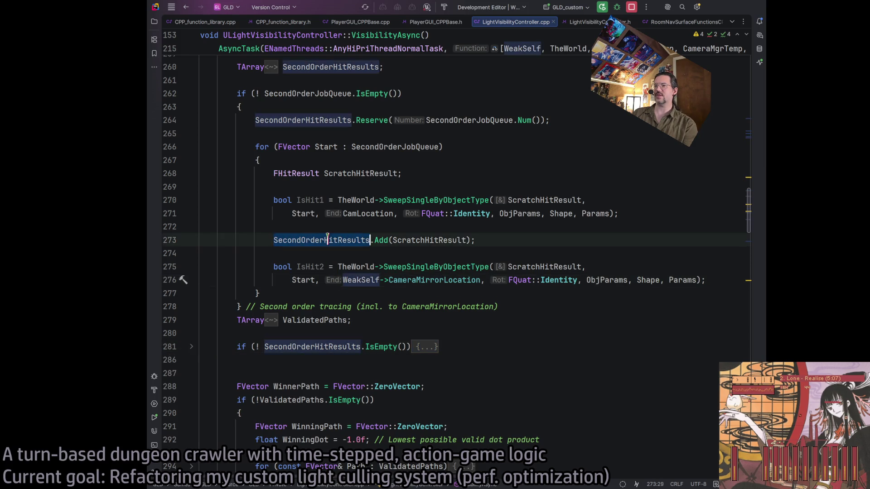
key("ctrl+c")
key("Down")
key("Down")
key("End")
key("Return")
key("Return")
key("ctrl+v")
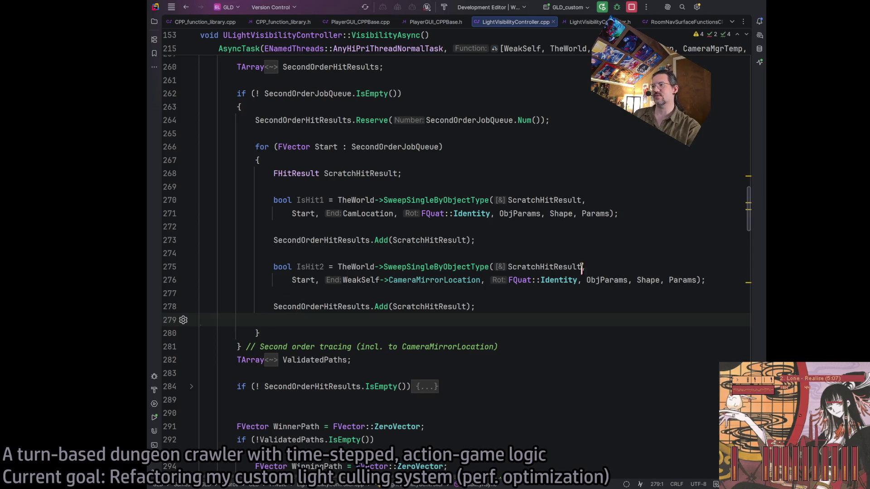
Join the wrapped arguments onto single lines for both sweep calls.
left_click(599, 267)
key("Down")
key("Home")
key("BackSpace")
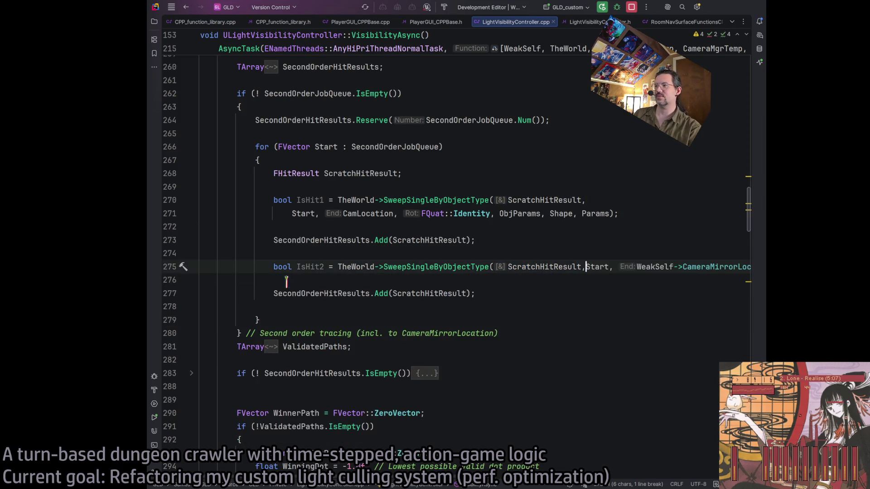
left_click(291, 213)
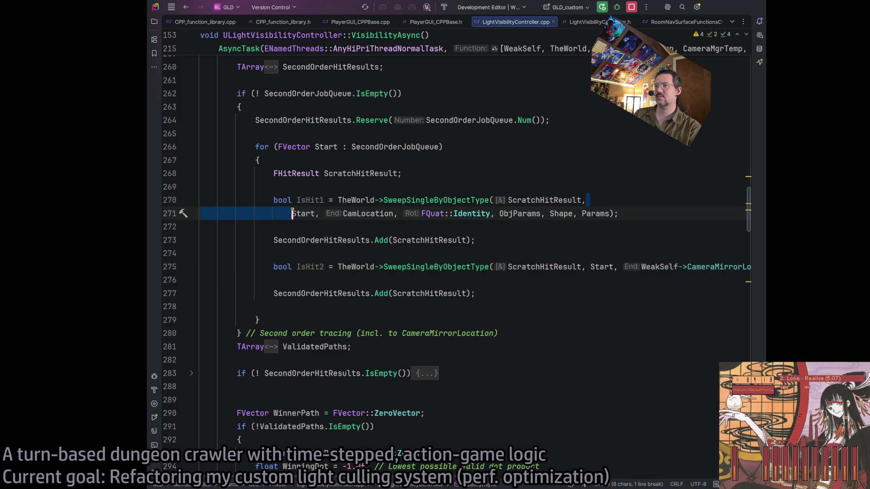
key("BackSpace")
left_click(501, 278)
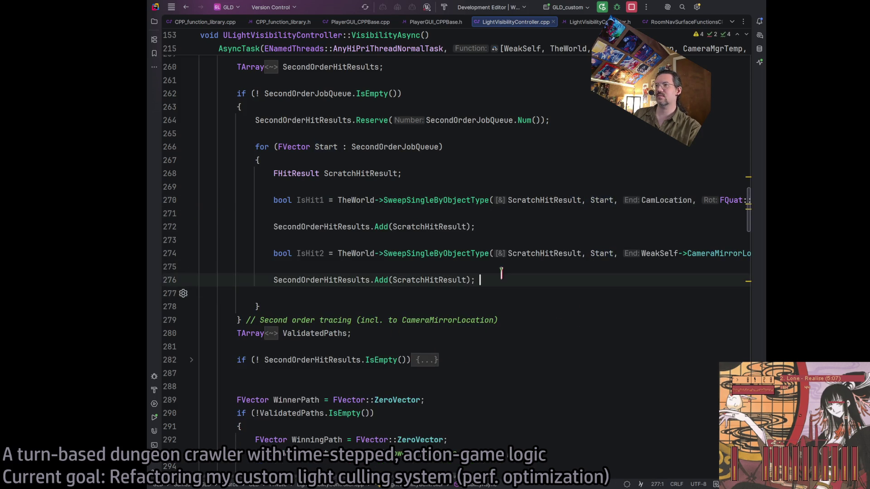
type("2")
Rename IsHit1 to IsHitCam and IsHit2 to IsHitMirror.
left_click(320, 249)
left_click(320, 200)
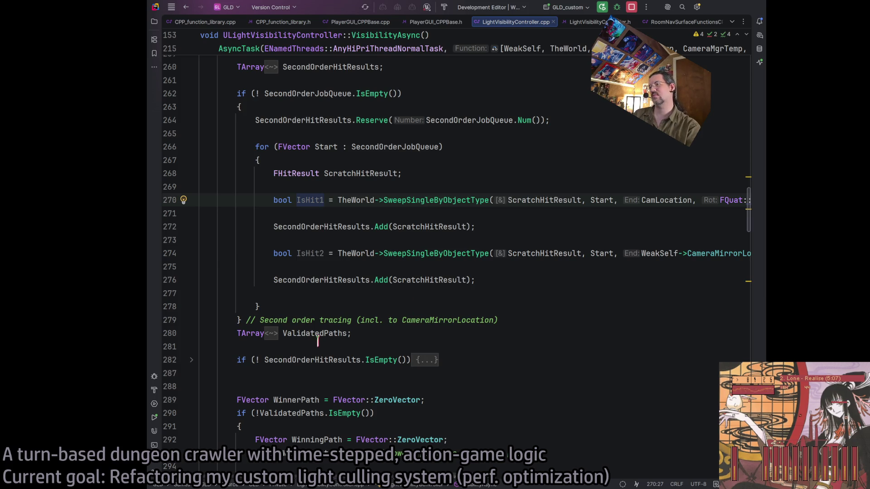
key("Delete")
type("Cam")
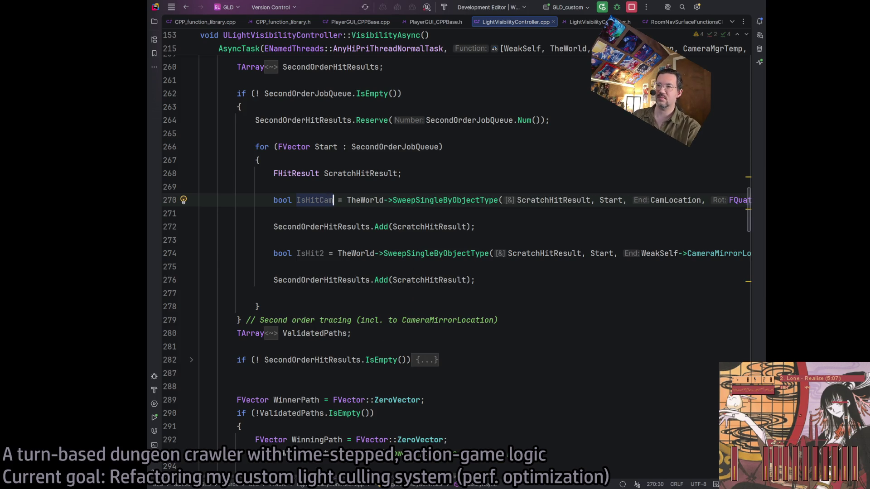
left_click(318, 252)
key("Delete")
type("Mirror")
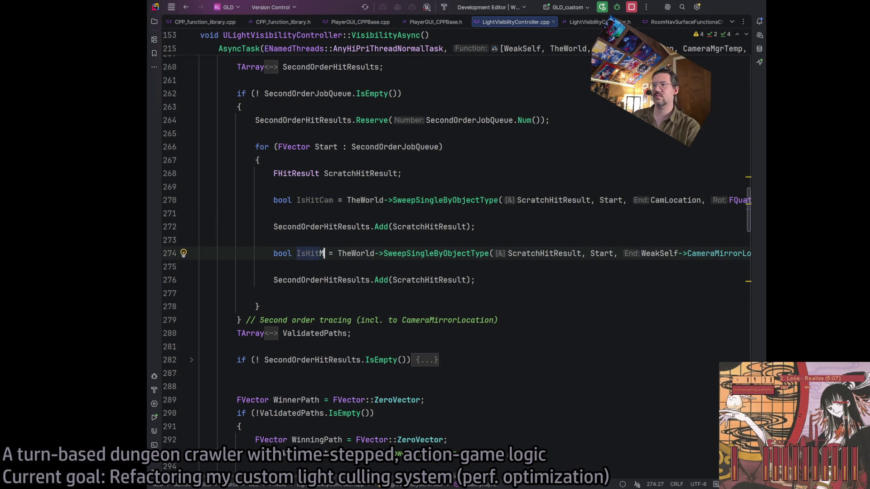
Check where ScratchHitResult is used near the second Add line.
left_click(524, 266)
left_click(511, 279)
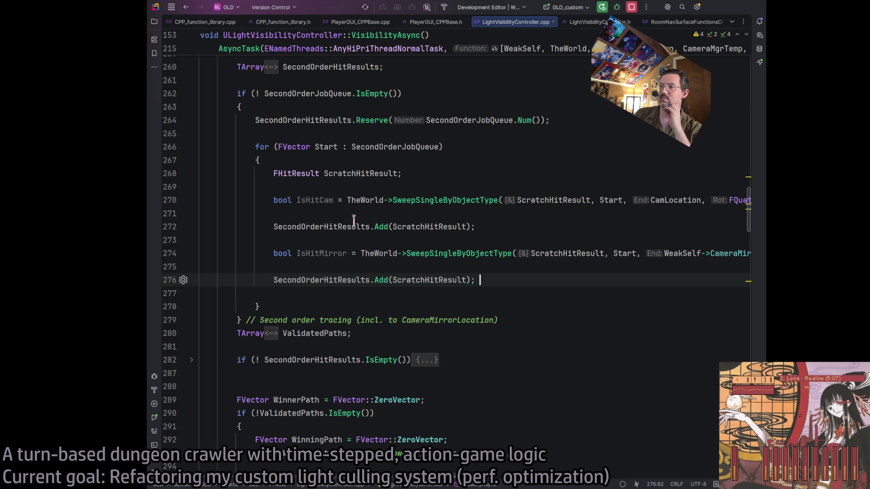
left_click(420, 226)
left_click(425, 253)
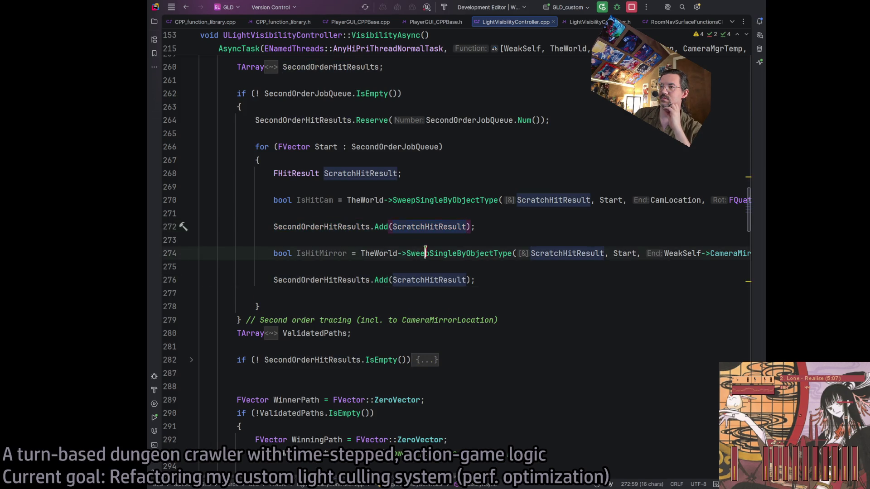
left_click(497, 279)
Delete the extra blank lines around the Add lines and the loop's closing brace.
left_click(301, 209)
key("Delete")
left_click(296, 252)
key("Delete")
left_click(482, 254)
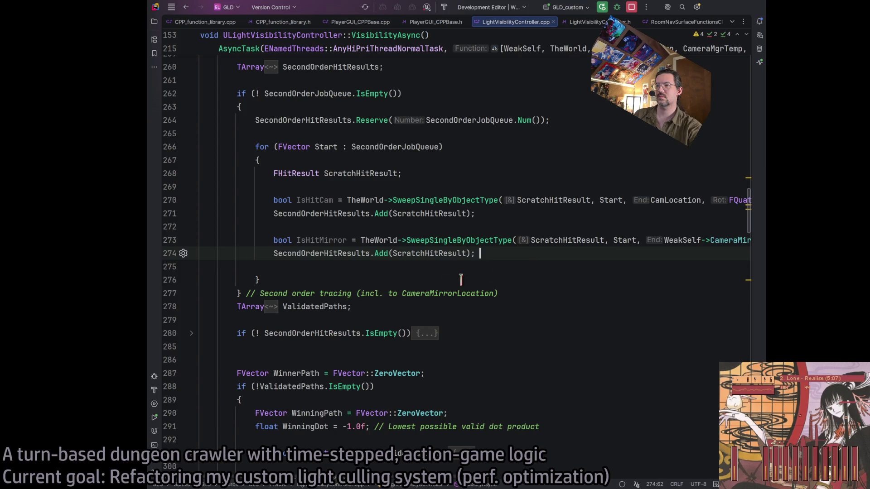
key("Down")
key("Delete")
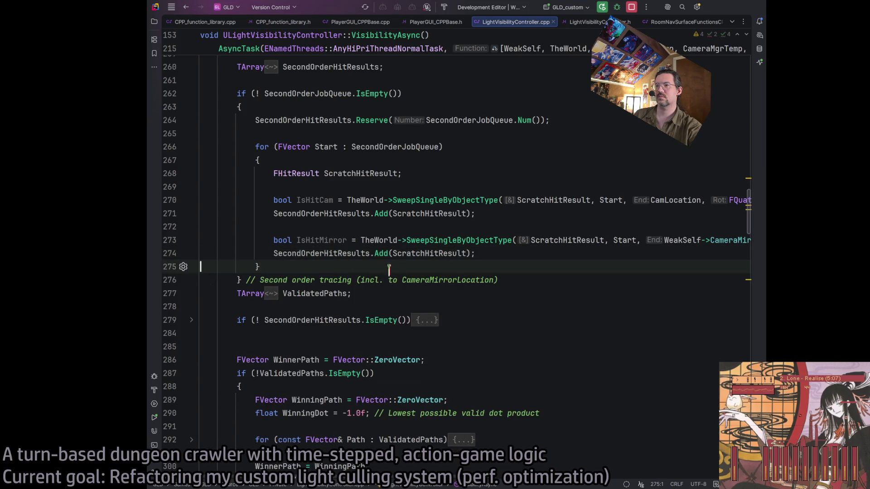
left_click(288, 183)
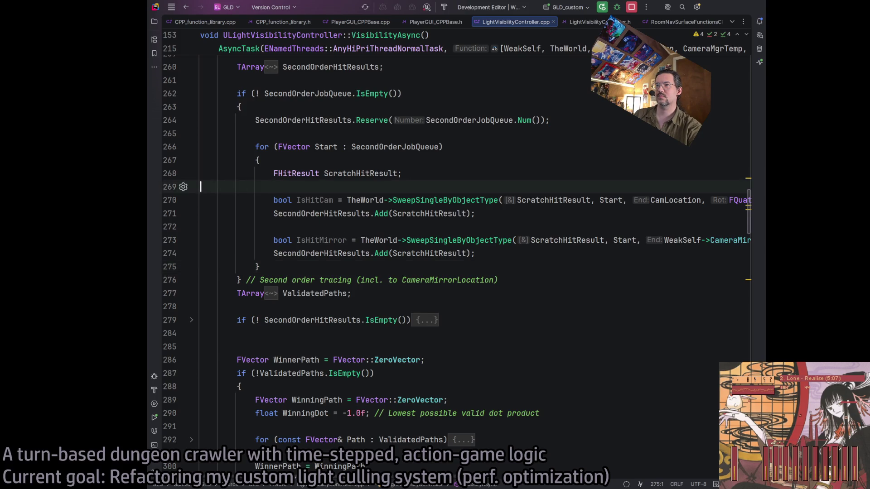
key("Delete")
left_click(363, 213)
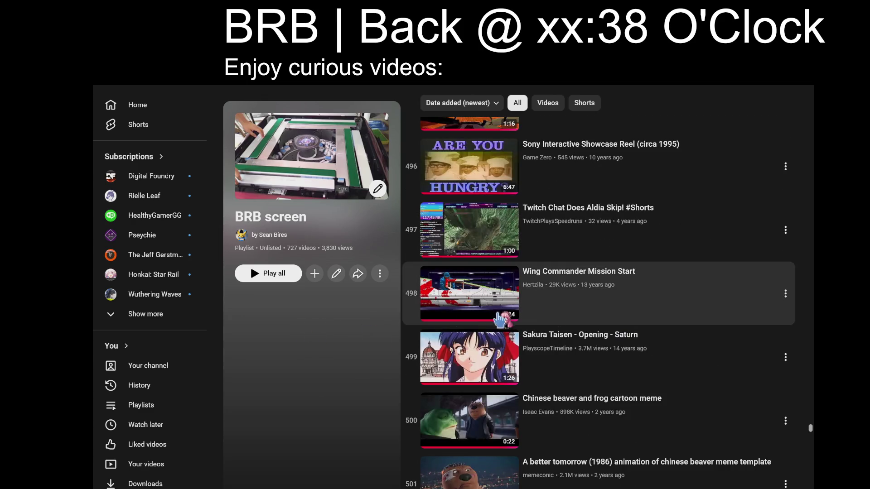
scroll(557, 317, "up", 7)
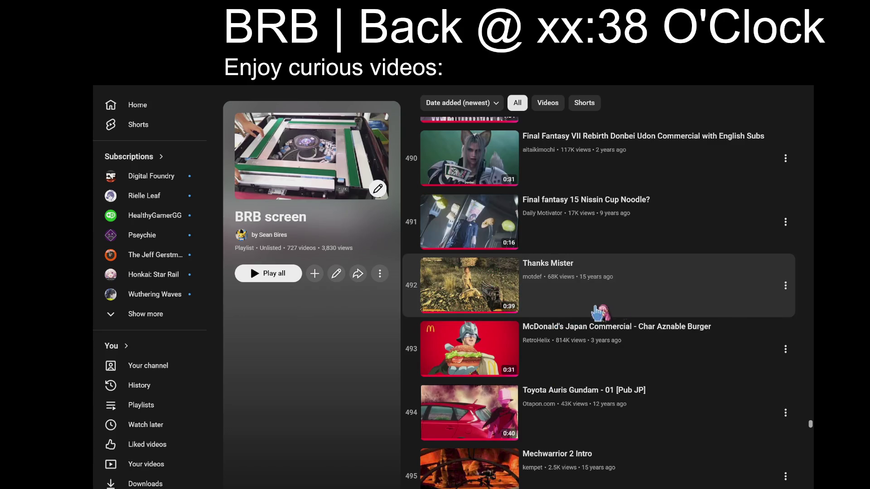
scroll(589, 315, "down", 2)
scroll(671, 354, "up", 15)
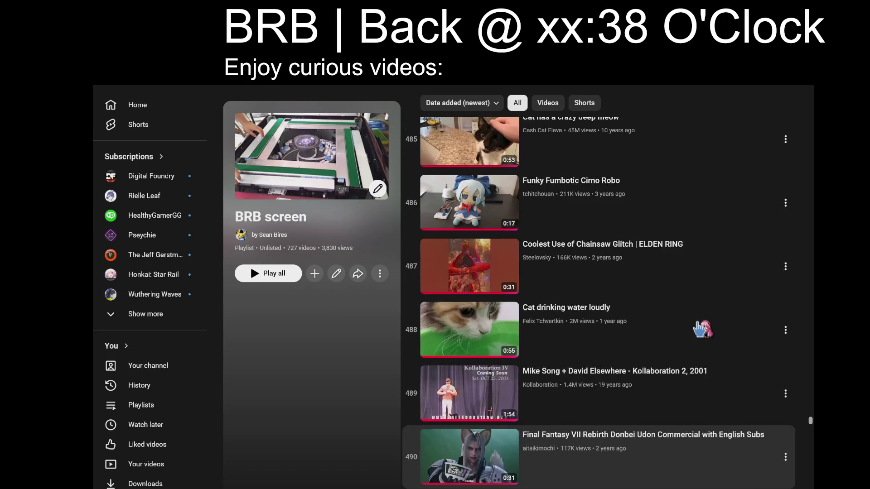
scroll(701, 329, "up", 5)
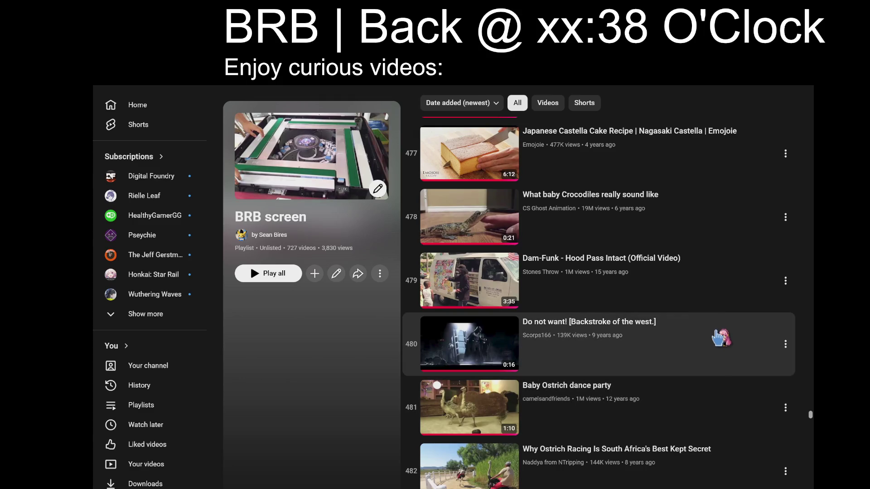
scroll(710, 363, "up", 5)
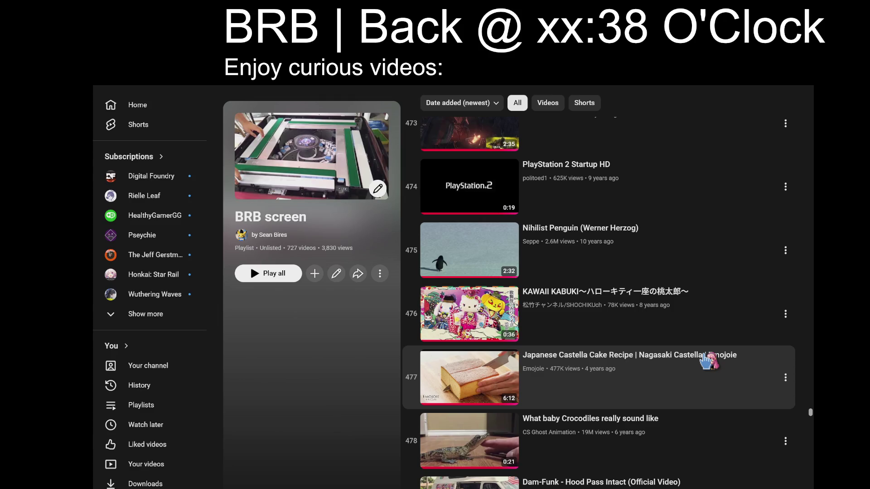
scroll(707, 361, "up", 4)
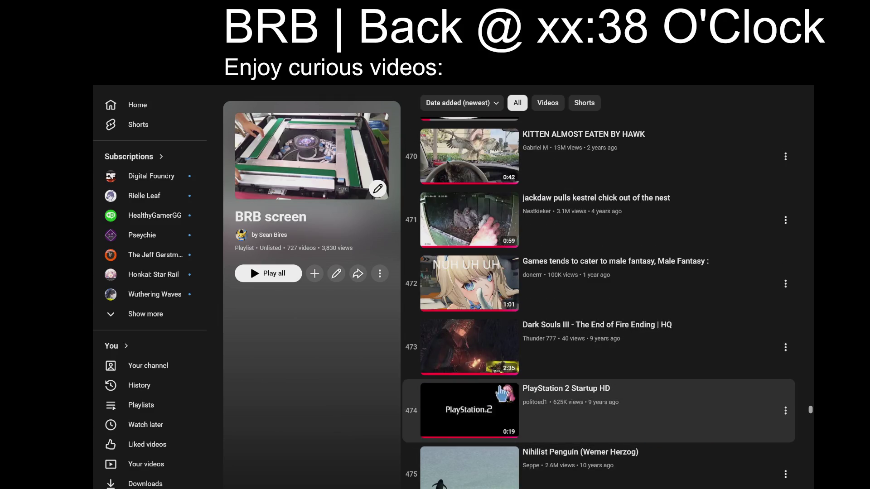
scroll(380, 397, "up", 3)
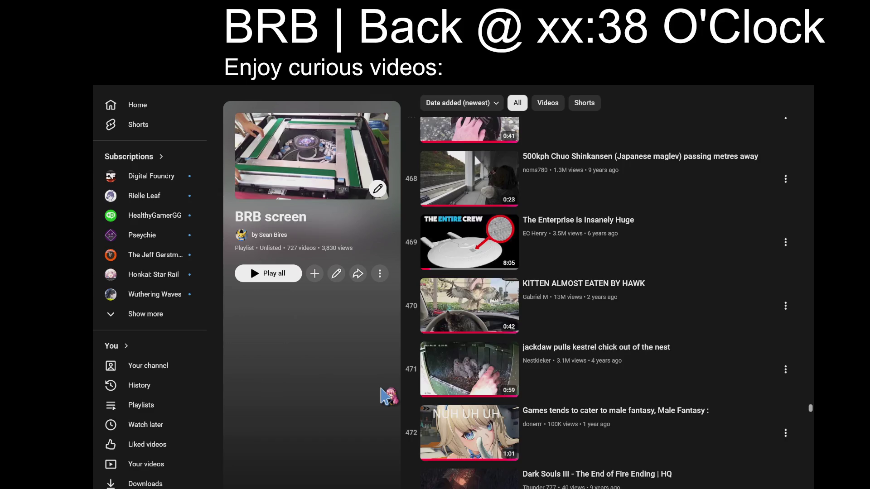
scroll(381, 389, "up", 5)
scroll(384, 396, "up", 5)
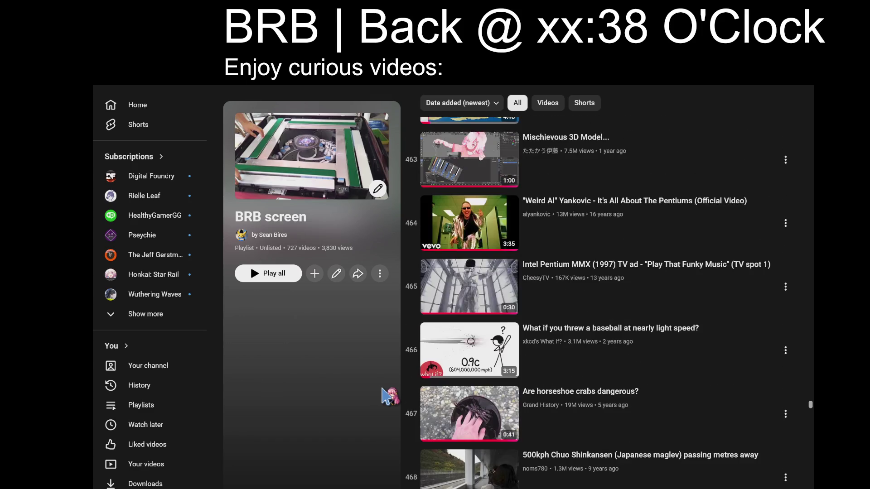
scroll(386, 396, "down", 2)
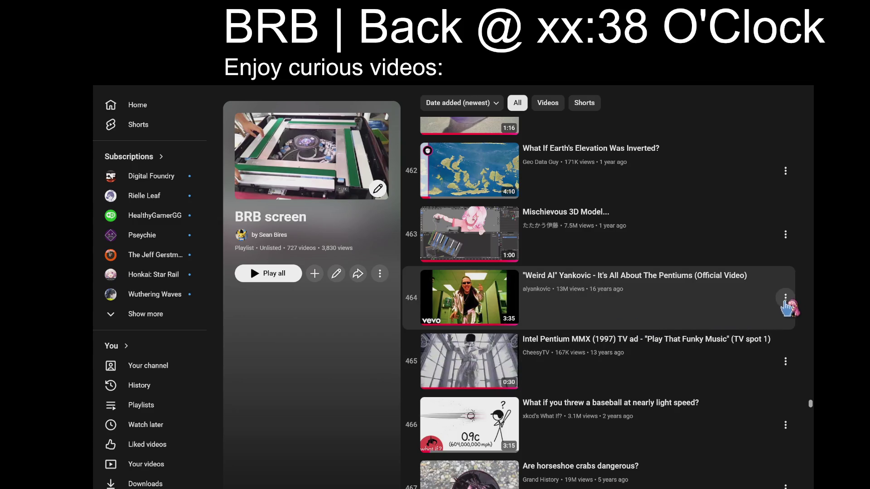
left_click(785, 297)
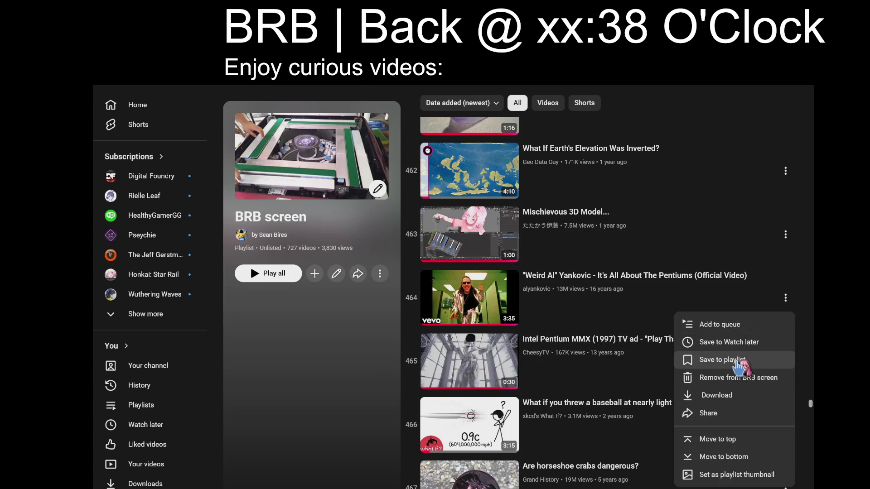
left_click(738, 360)
left_click(777, 379)
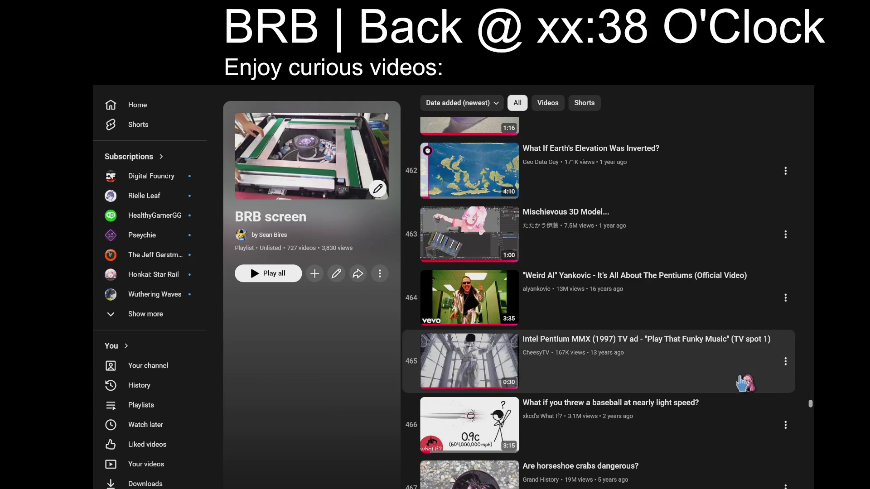
scroll(309, 398, "up", 2)
scroll(310, 398, "up", 8)
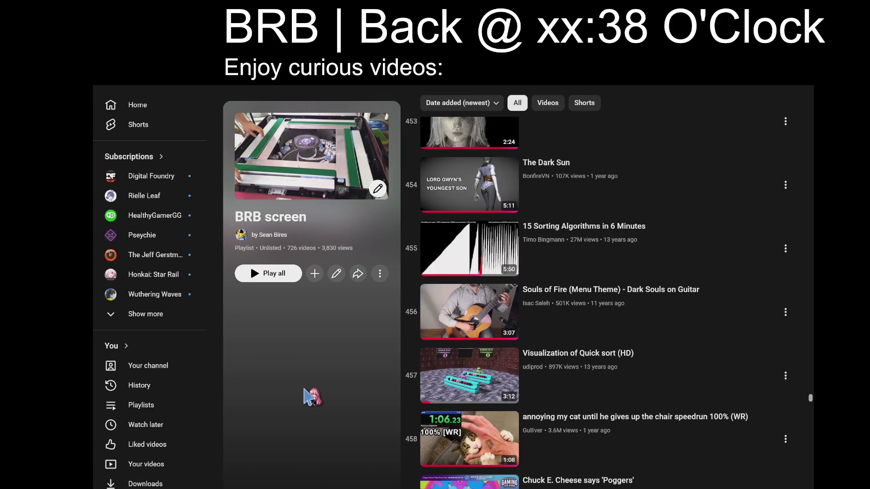
scroll(310, 398, "up", 2)
scroll(305, 389, "up", 5)
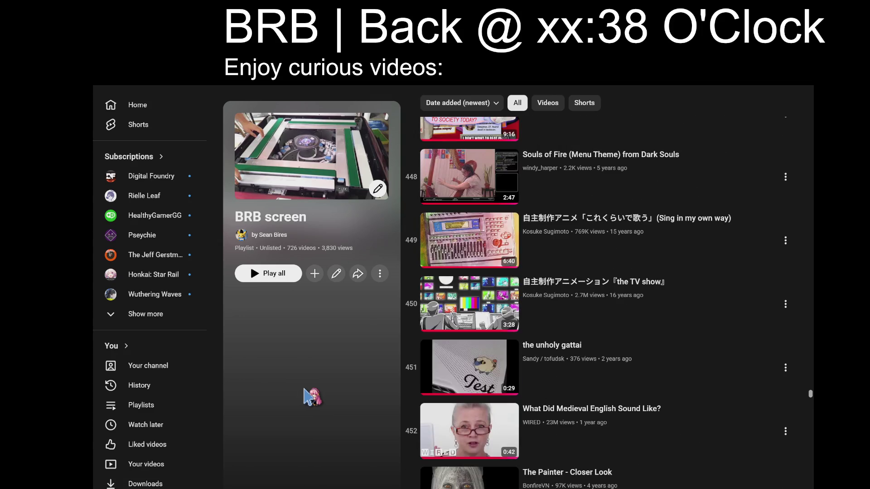
scroll(311, 390, "up", 10)
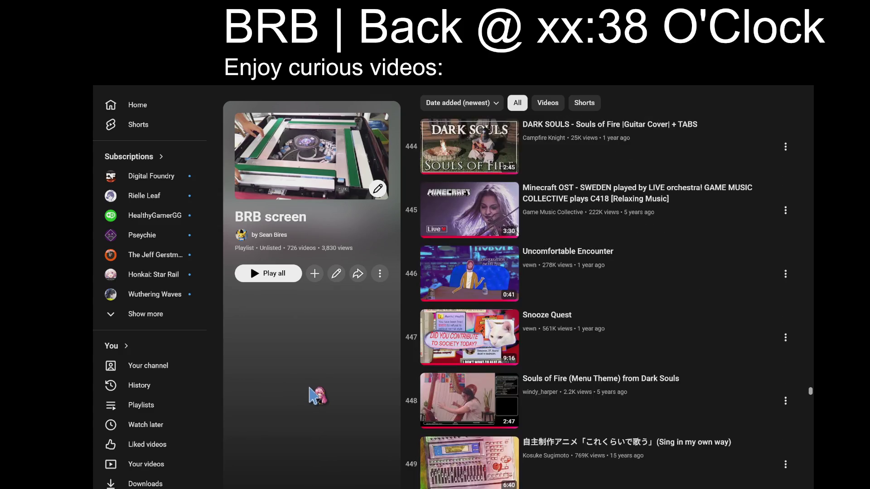
scroll(311, 390, "up", 9)
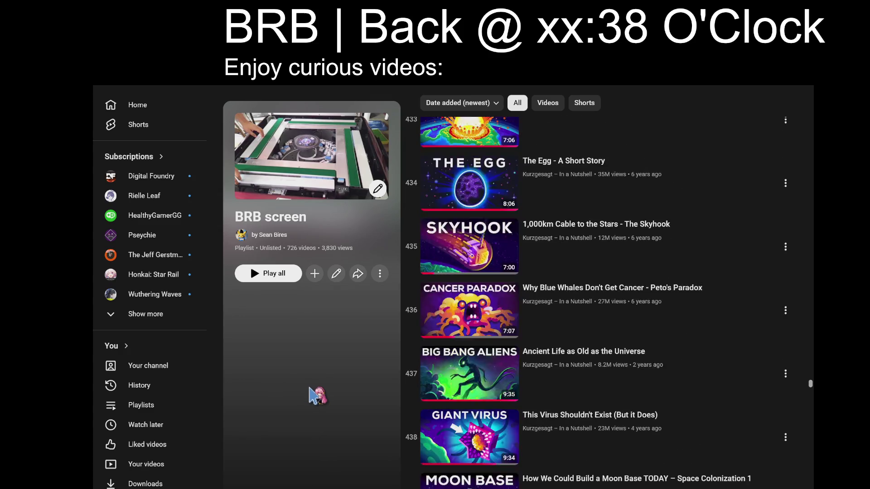
scroll(310, 394, "up", 6)
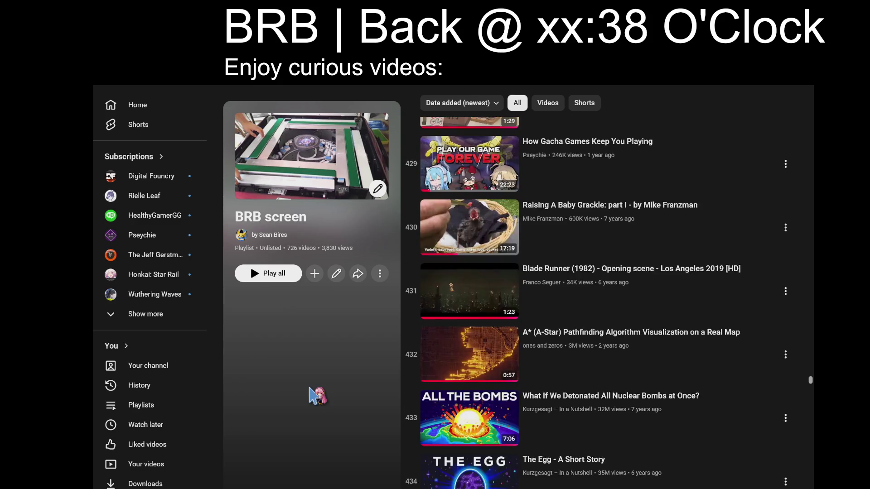
scroll(305, 408, "up", 2)
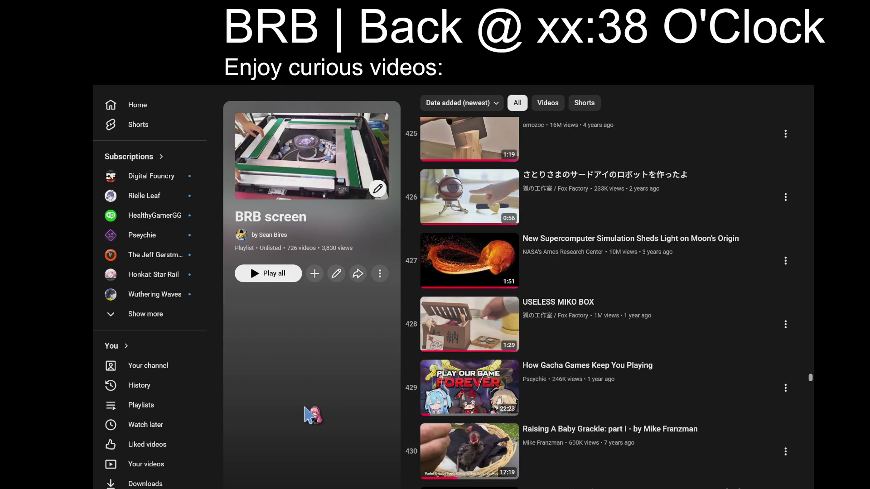
scroll(313, 414, "up", 3)
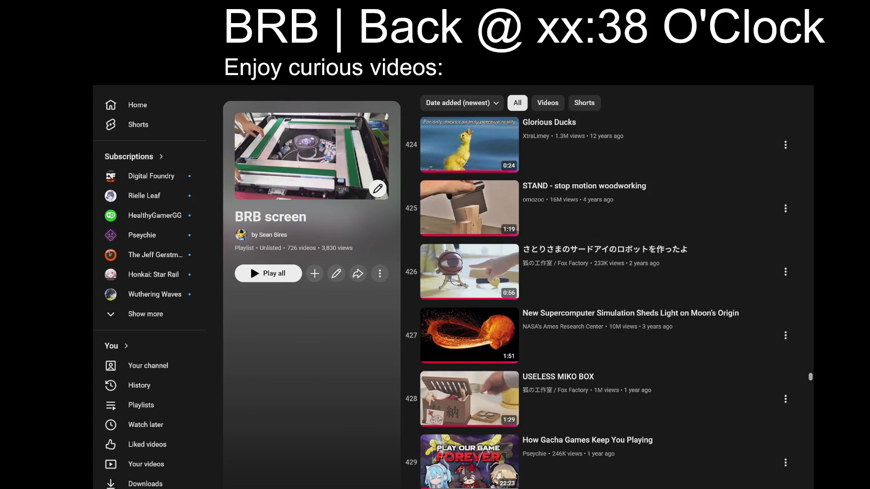
Search YouTube for the Bloomberg games reporter by name and scroll through the results.
type("/jason sc")
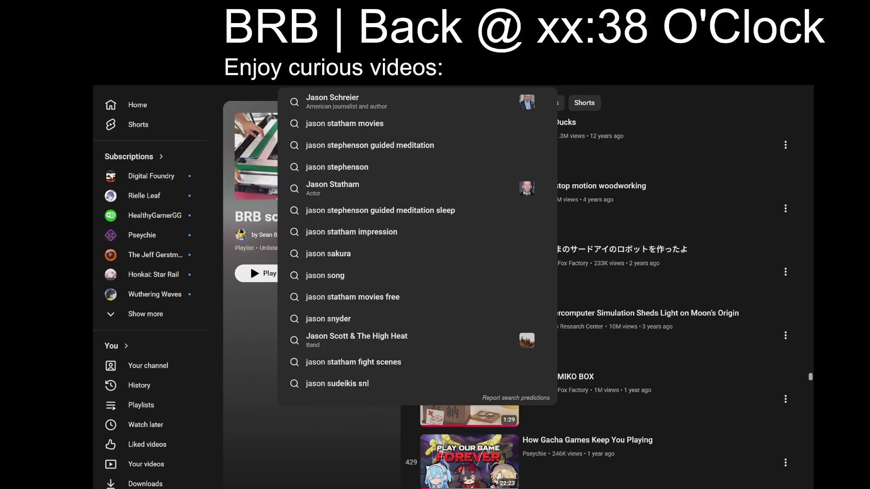
left_click(410, 99)
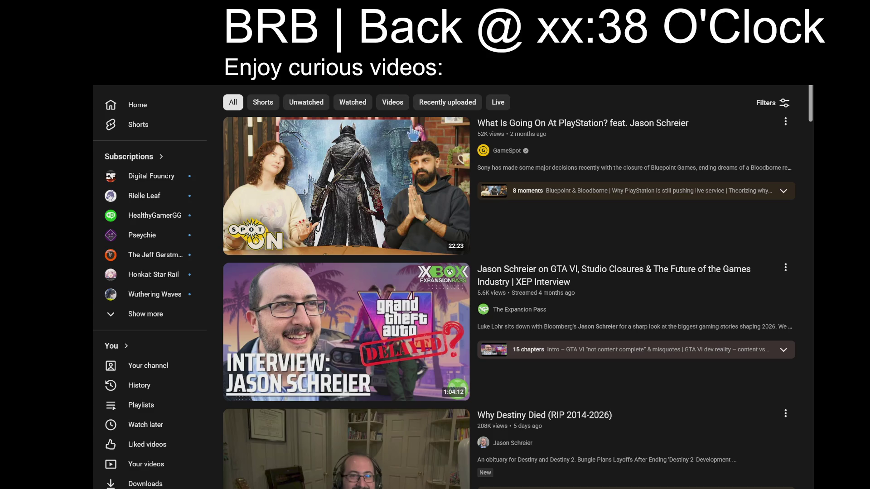
mouse_move(665, 316)
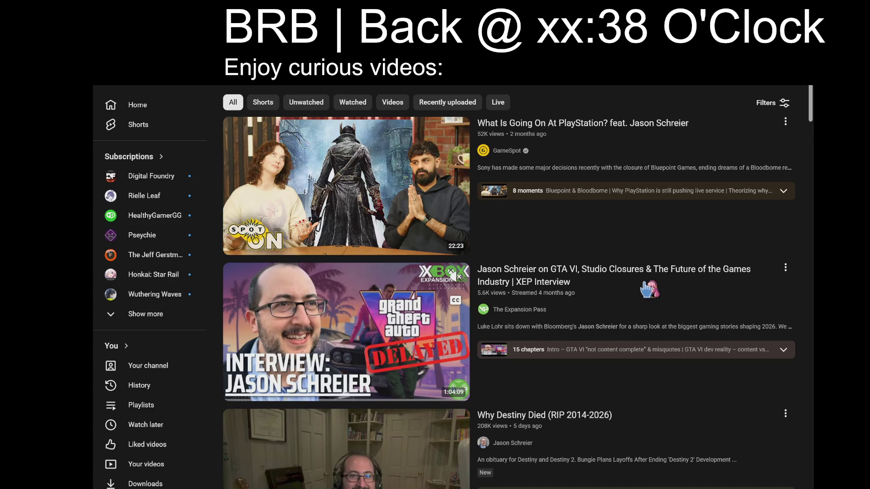
scroll(667, 292, "down", 3)
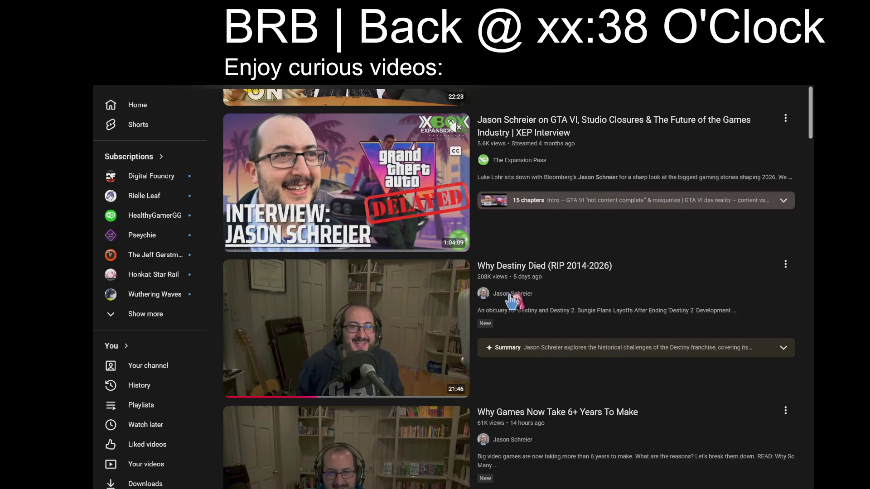
Open the reporter's channel page and scroll down to its four-video grid.
left_click(482, 295)
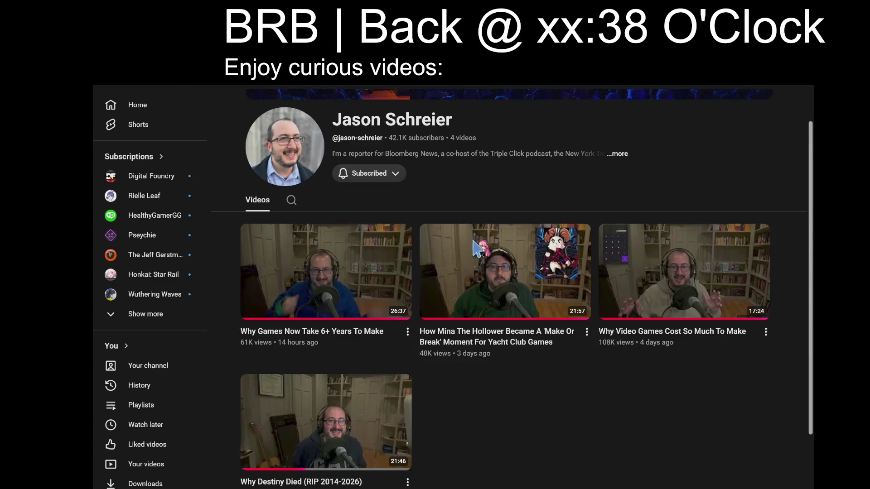
scroll(555, 433, "down", 2)
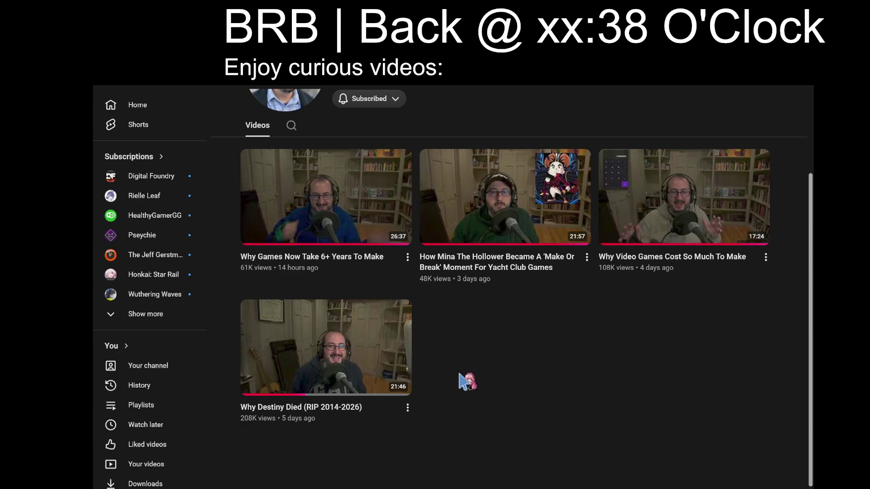
mouse_move(684, 206)
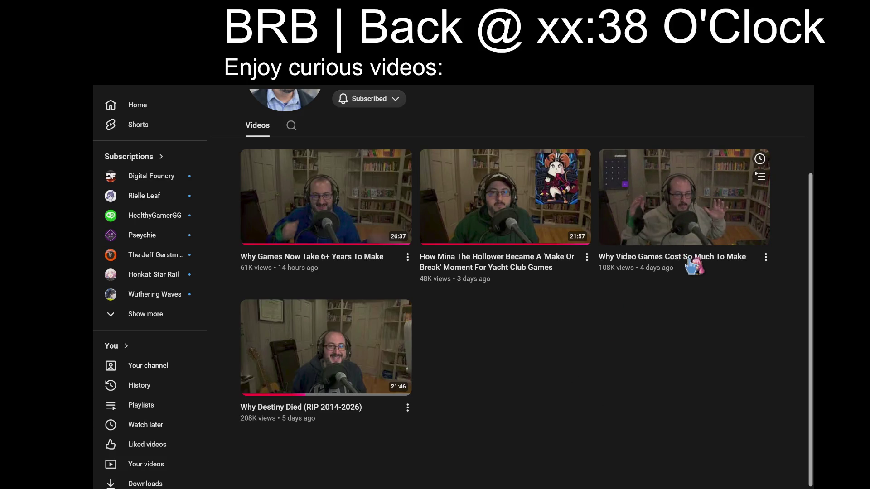
mouse_move(301, 263)
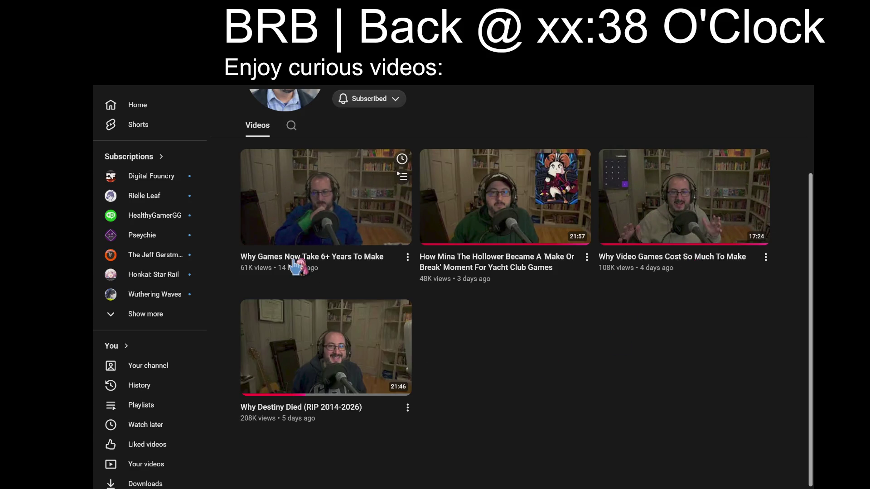
mouse_move(262, 168)
left_click_drag(238, 145, 411, 283)
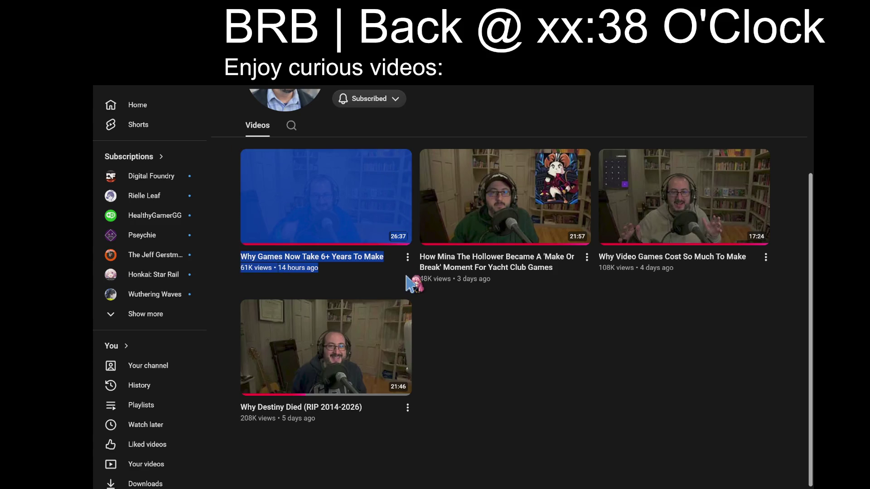
left_click(537, 388)
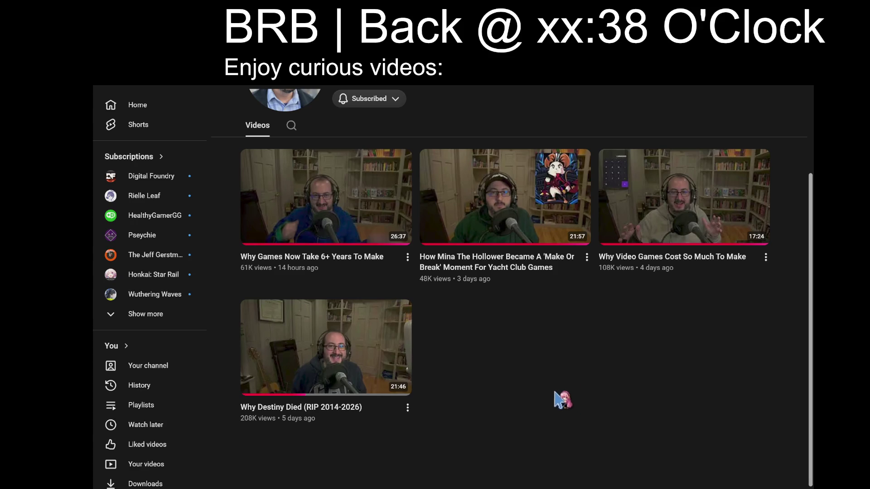
Play 'Why Video Games Cost So Much To Make' in theater mode.
left_click(686, 206)
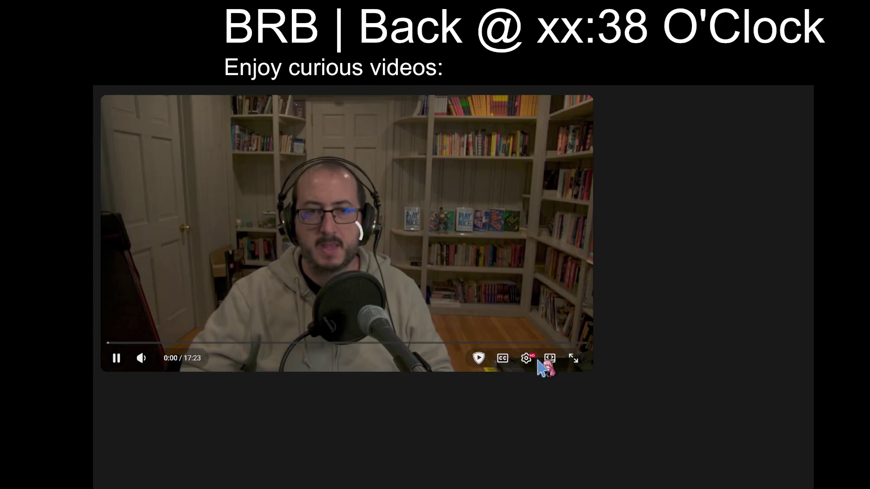
left_click(449, 277)
left_click(506, 290)
key("t")
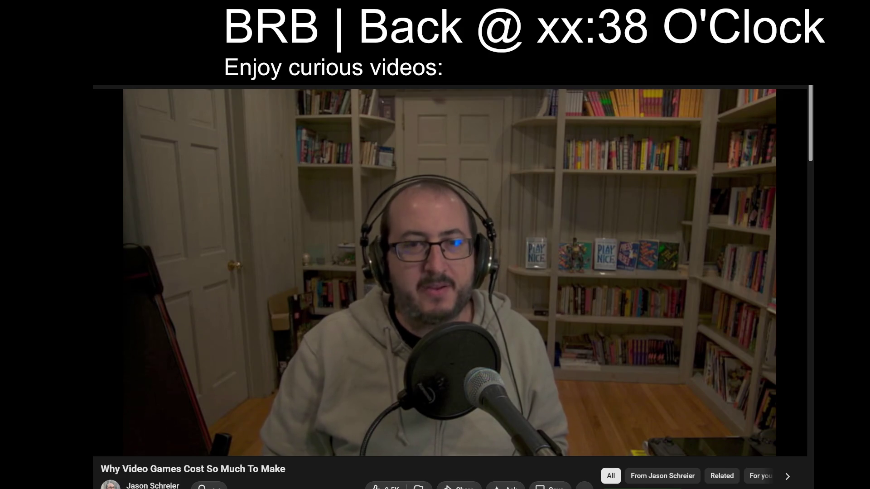
Change the BRB return time to xx:27 and turn on captions.
key("Delete")
key("Delete")
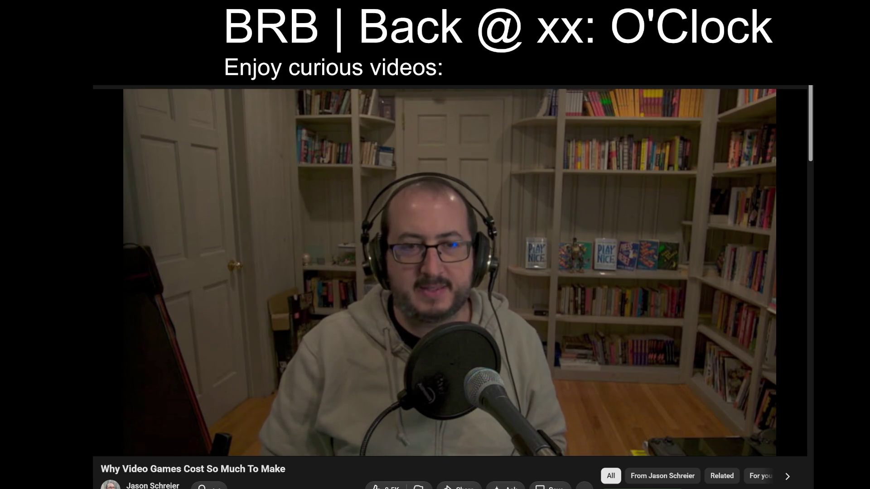
type("27")
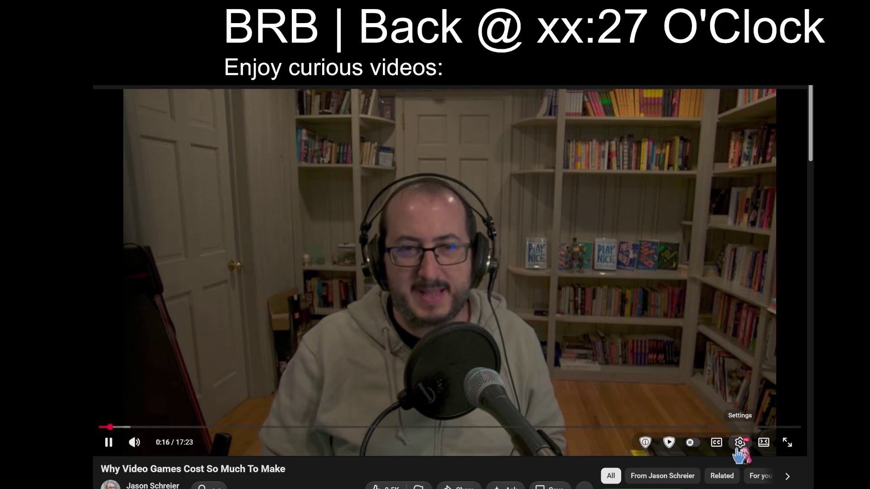
left_click(713, 443)
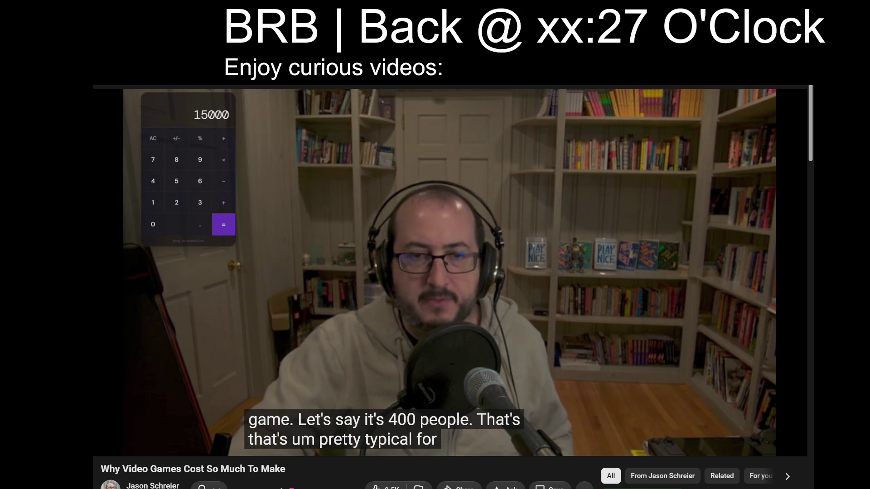
type("15000")
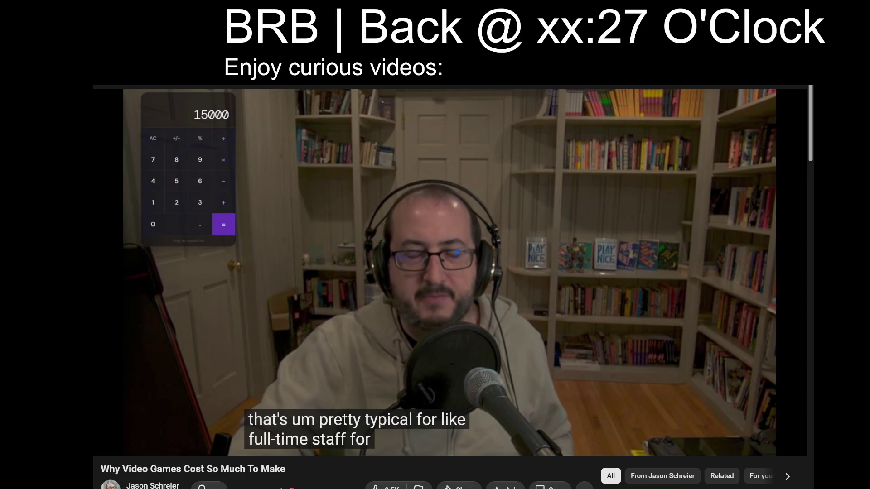
key("asterisk")
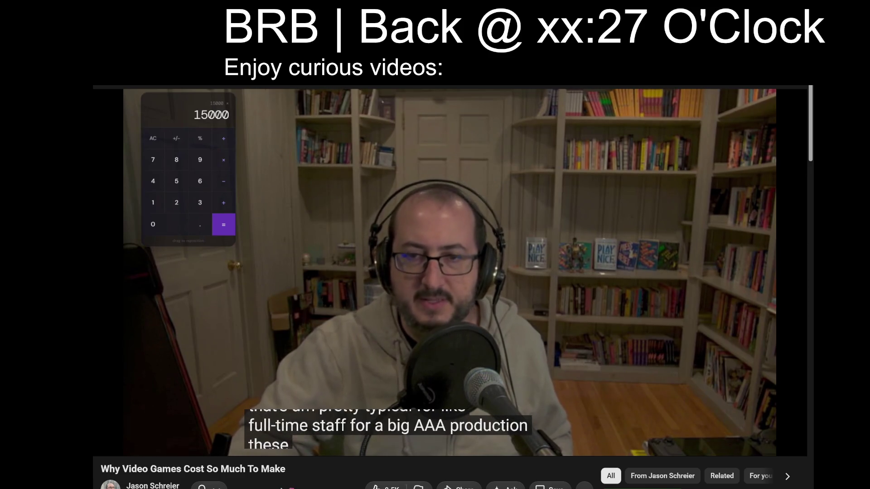